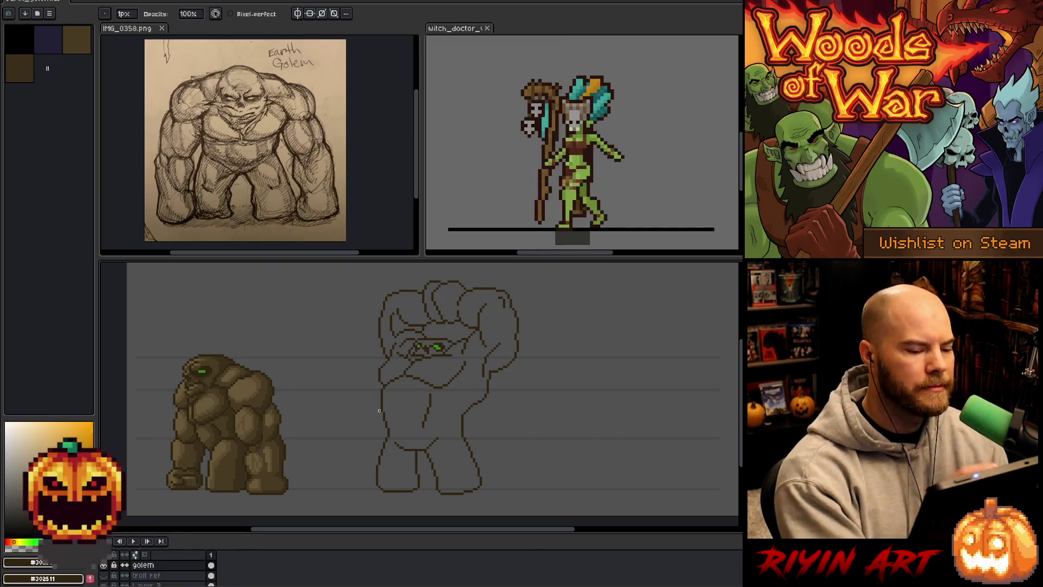
Sample the sketch's outline colour with the Eyedropper and resume drawing with that colour.
{"action": "mouse_move", "coordinate": [496, 430]}
{"action": "left_mouse_down"}
{"action": "mouse_move", "coordinate": [432, 431]}
{"action": "mouse_move", "coordinate": [567, 427]}
{"action": "left_mouse_up"}
{"action": "key", "text": "b"}
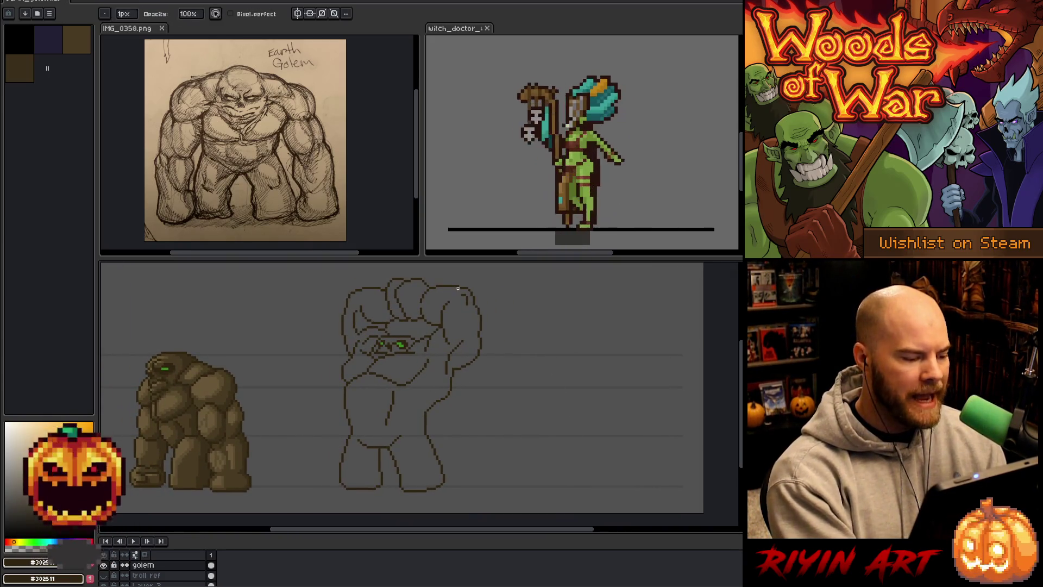
{"action": "key", "text": "i"}
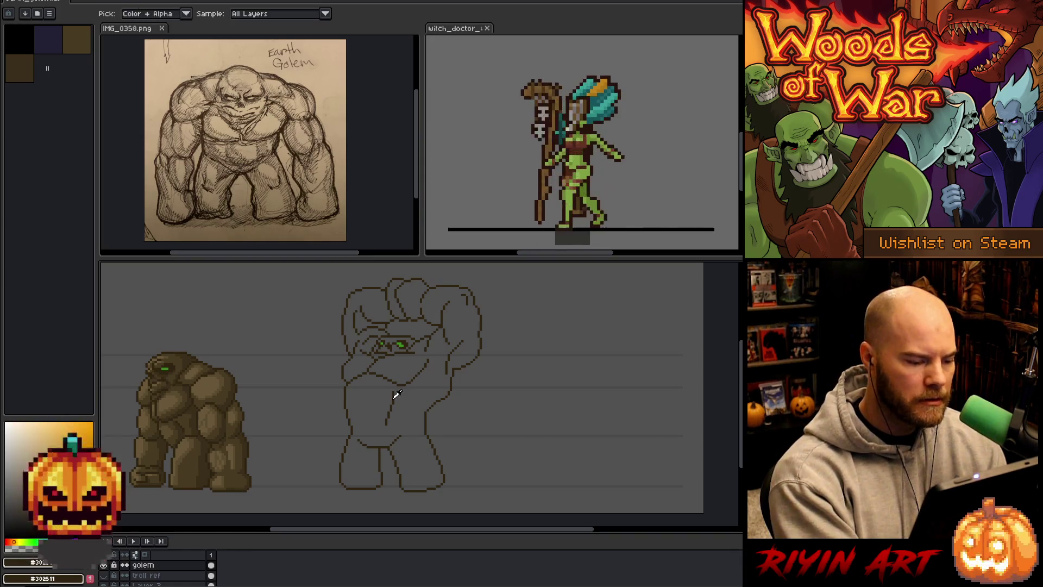
{"action": "left_click", "coordinate": [394, 396]}
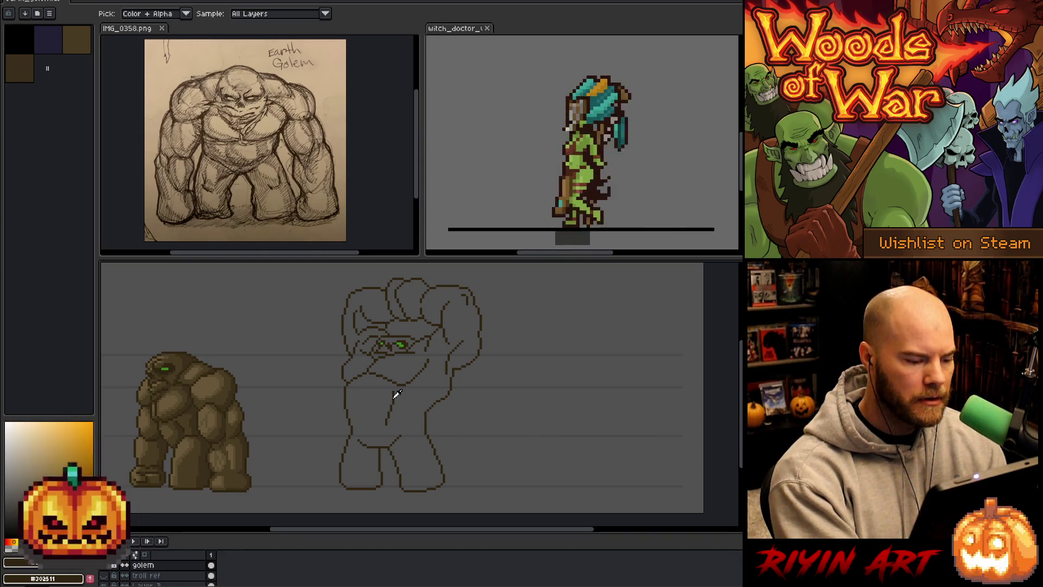
{"action": "key", "text": "b"}
{"action": "left_click_drag", "start_coordinate": [578, 398], "coordinate": [622, 410]}
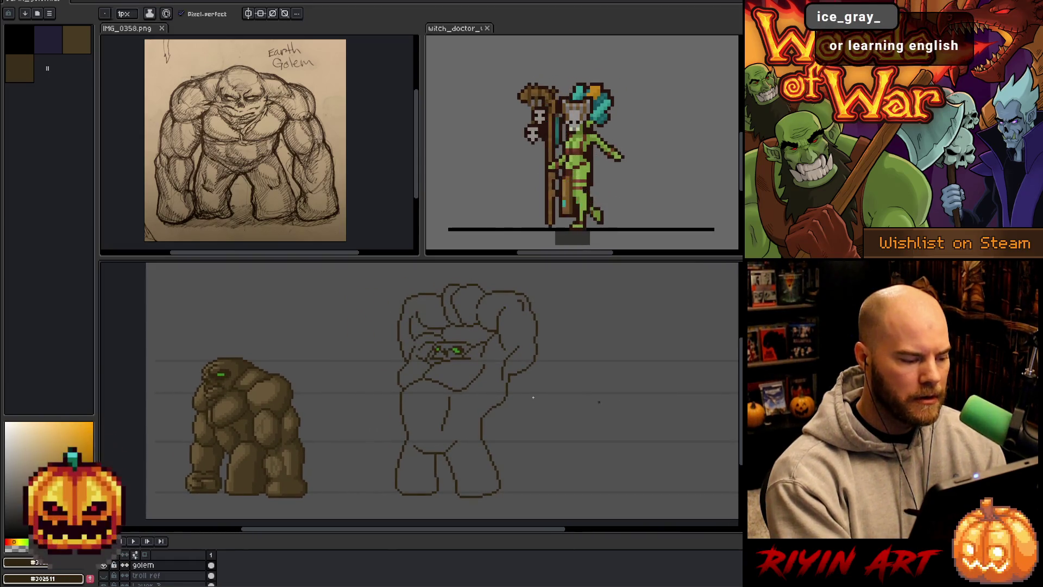
Select the whole second-pose outline and nudge it left beside the shaded golem, then commit the move.
{"action": "key", "text": "m"}
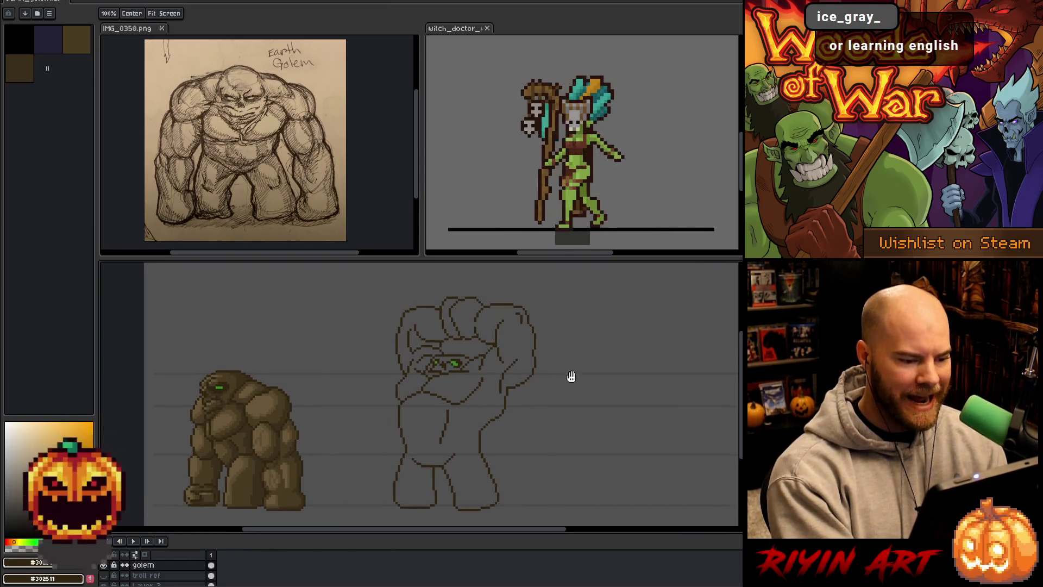
{"action": "left_click_drag", "start_coordinate": [569, 281], "coordinate": [363, 502]}
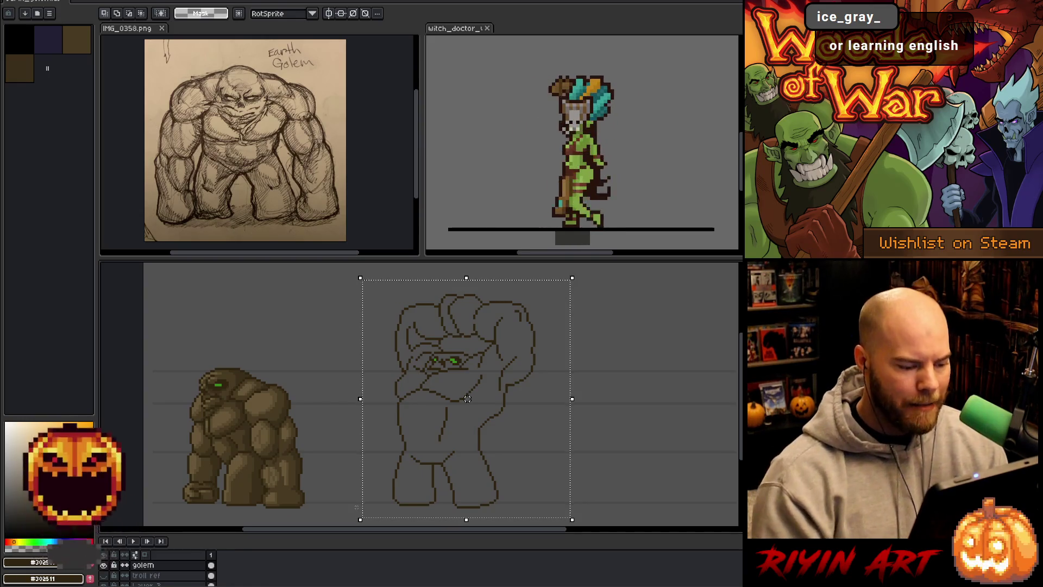
{"action": "key", "text": "Left"}
{"action": "key", "text": "Left"}
{"action": "key", "text": "Left"}
{"action": "key", "text": "Left"}
{"action": "key", "text": "Left"}
{"action": "key", "text": "Left"}
{"action": "key", "text": "Left"}
{"action": "key", "text": "Left"}
{"action": "key", "text": "Left"}
{"action": "key", "text": "Left"}
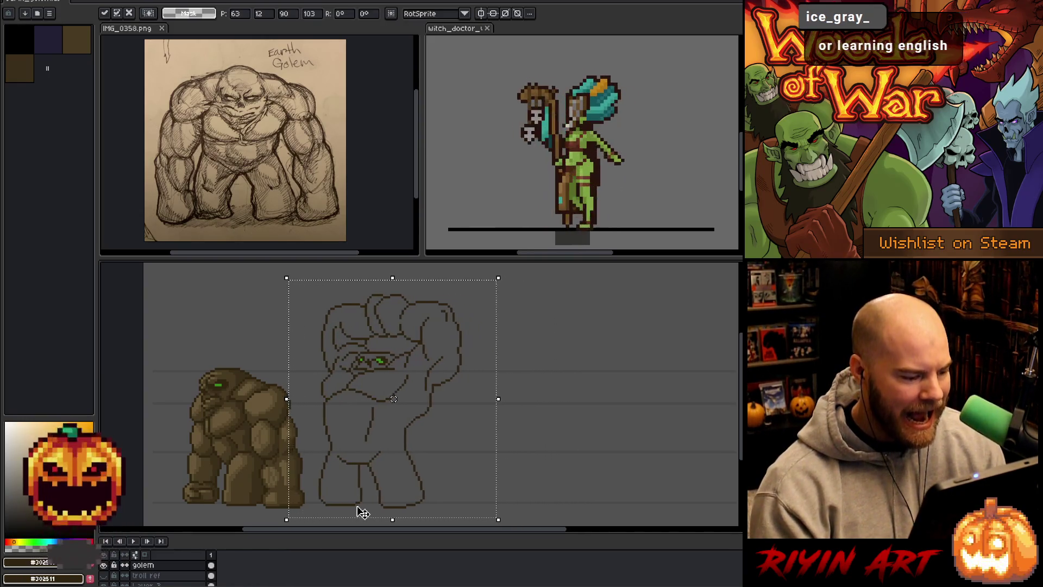
{"action": "key", "text": "Right"}
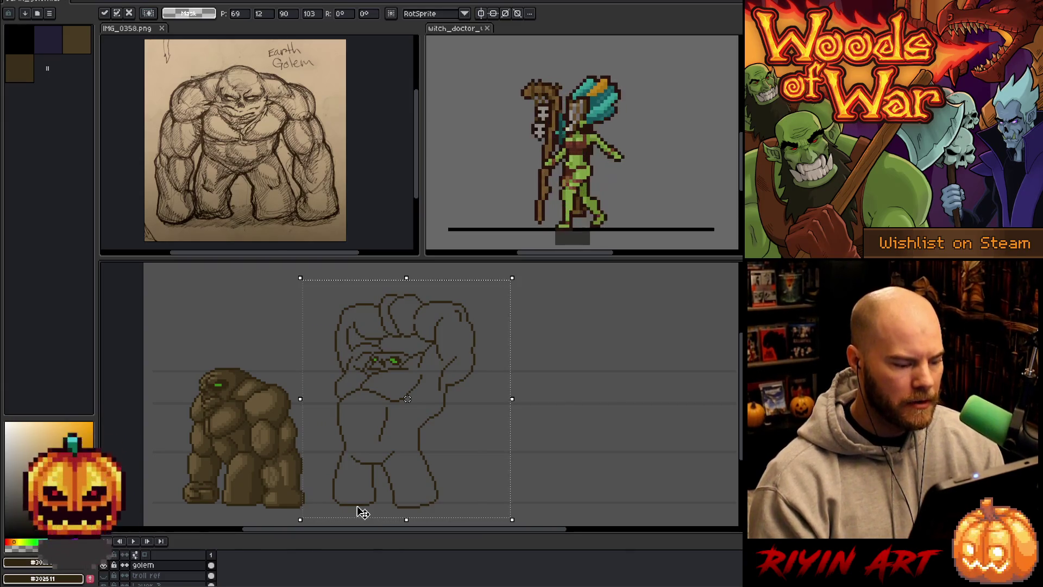
{"action": "key", "text": "Return"}
{"action": "key", "text": "b"}
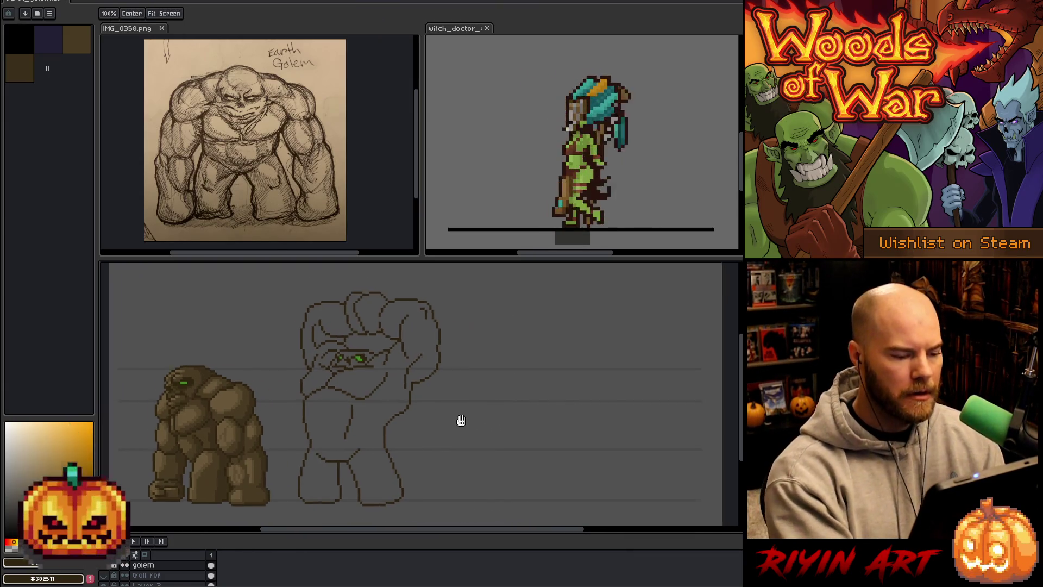
{"action": "left_click_drag", "start_coordinate": [497, 429], "coordinate": [431, 399]}
Draw a small rounded outline near the bottom right for the third pose and erase its stray pixels.
{"action": "left_click_drag", "start_coordinate": [427, 454], "coordinate": [484, 446]}
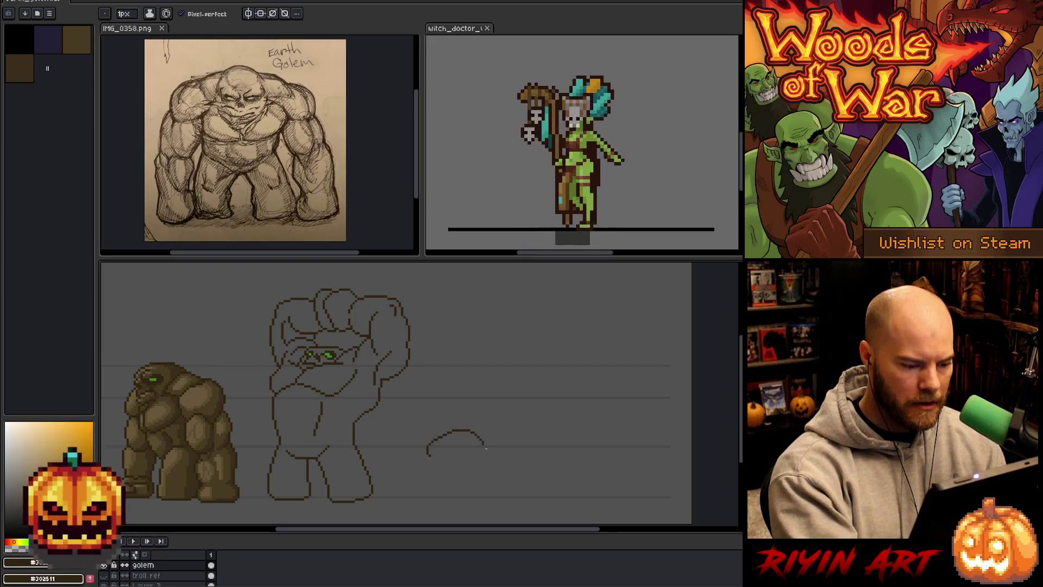
{"action": "key", "text": "ctrl+z"}
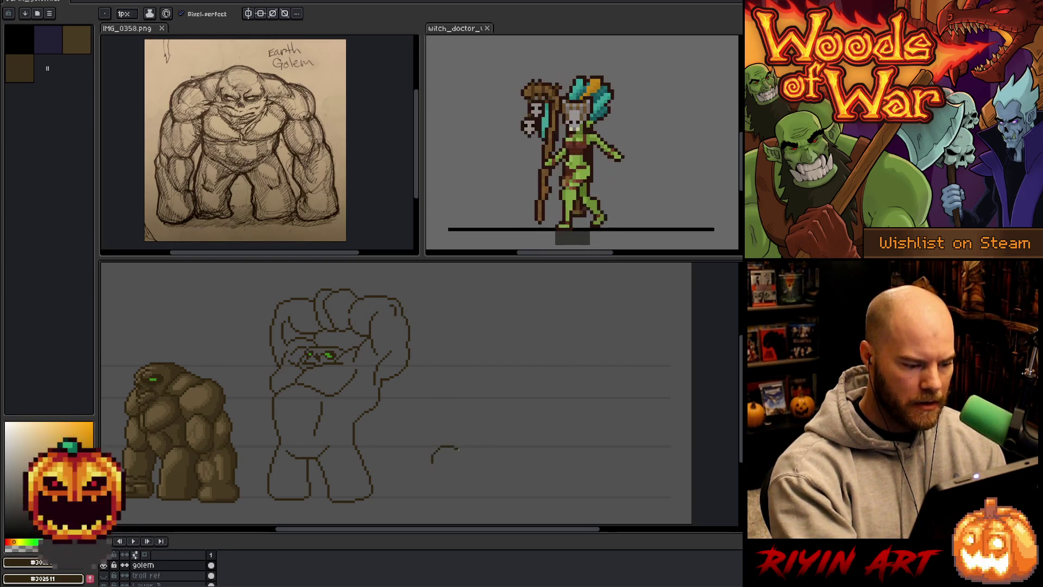
{"action": "left_click_drag", "start_coordinate": [451, 469], "coordinate": [442, 504]}
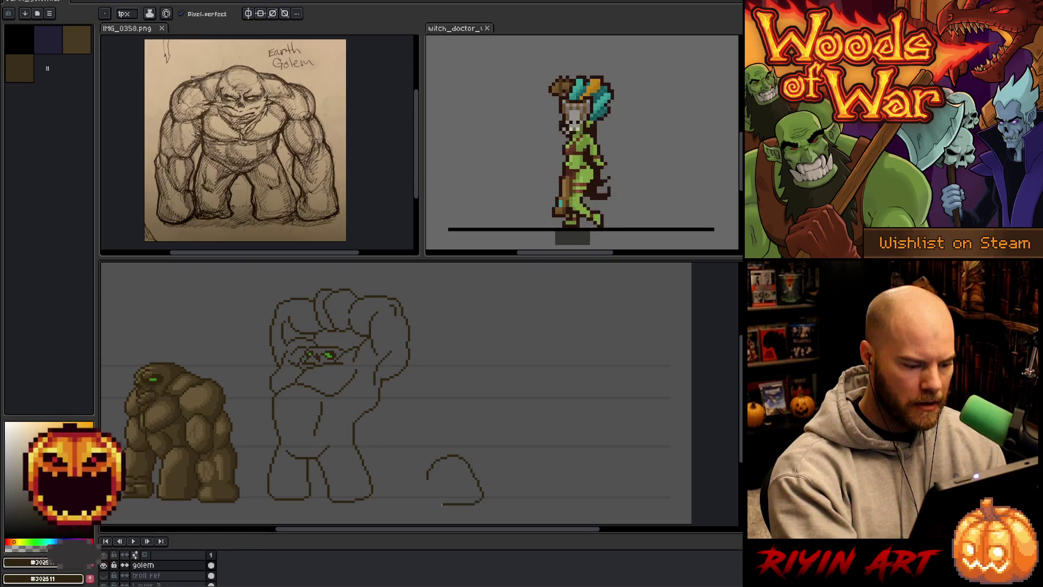
{"action": "key", "text": "b"}
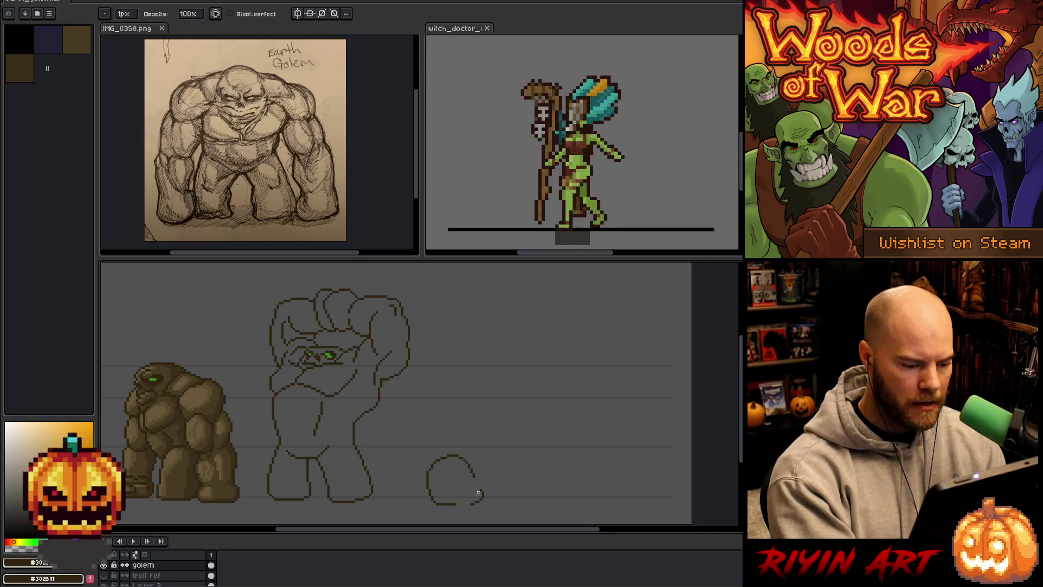
{"action": "key", "text": "e"}
{"action": "left_click_drag", "start_coordinate": [475, 488], "coordinate": [471, 496]}
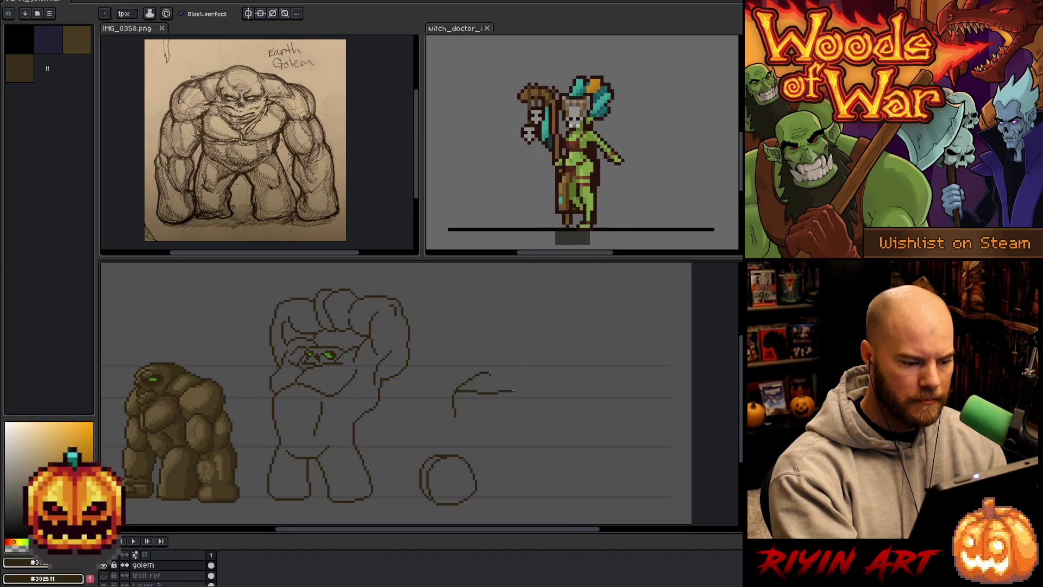
Redraw a curve rising up and right above the circle, then erase its right tail.
{"action": "key", "text": "ctrl+z"}
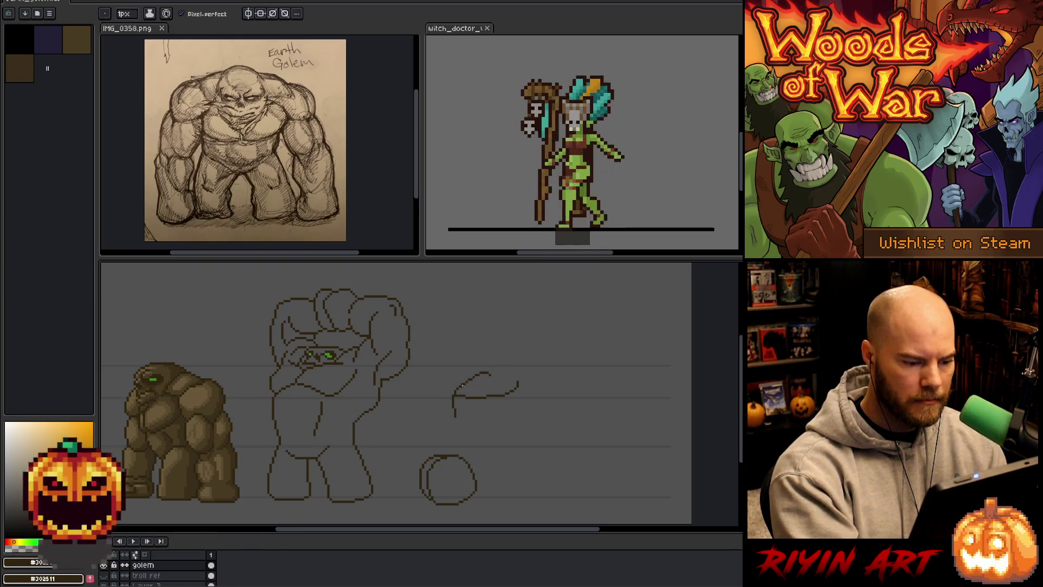
{"action": "key", "text": "ctrl+z"}
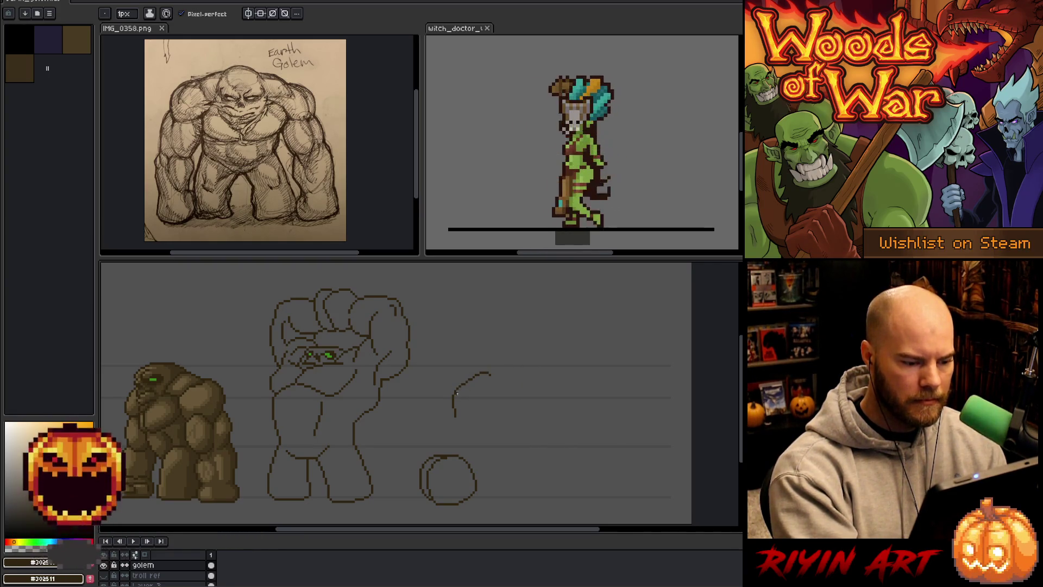
{"action": "left_click_drag", "start_coordinate": [454, 392], "coordinate": [486, 377]}
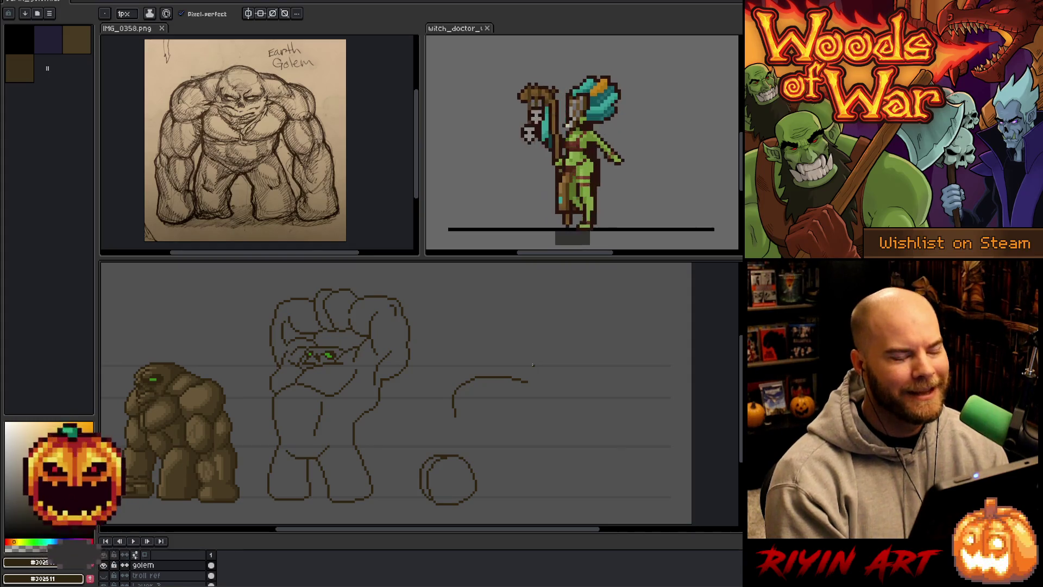
{"action": "key", "text": "b"}
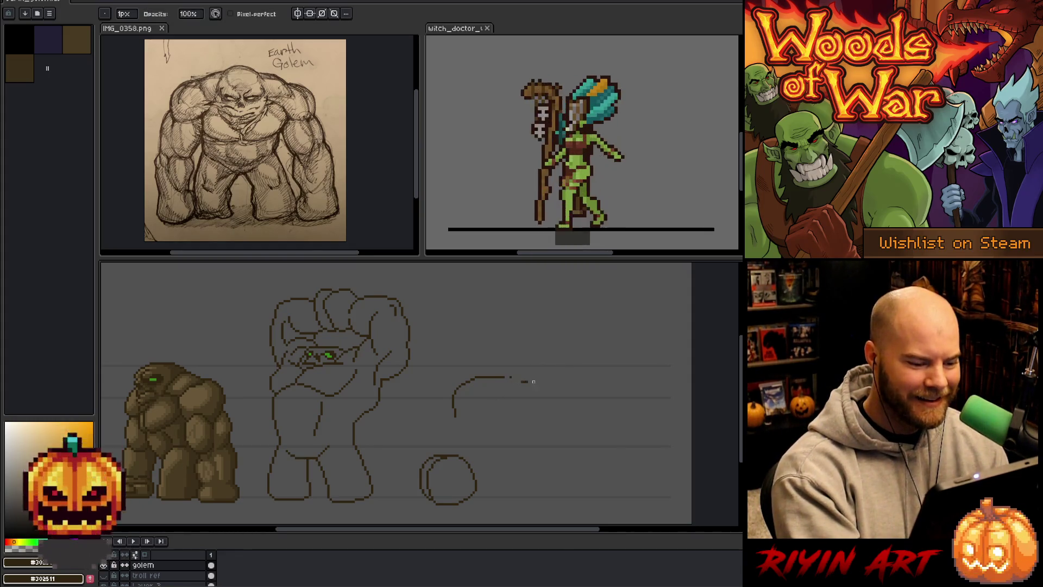
{"action": "key", "text": "e"}
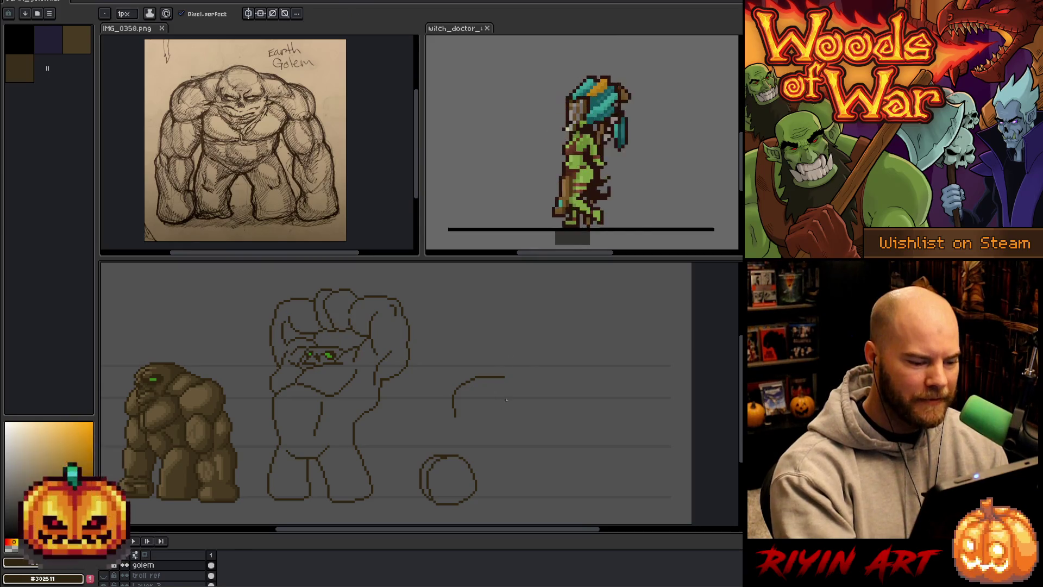
{"action": "left_click_drag", "start_coordinate": [540, 375], "coordinate": [500, 393]}
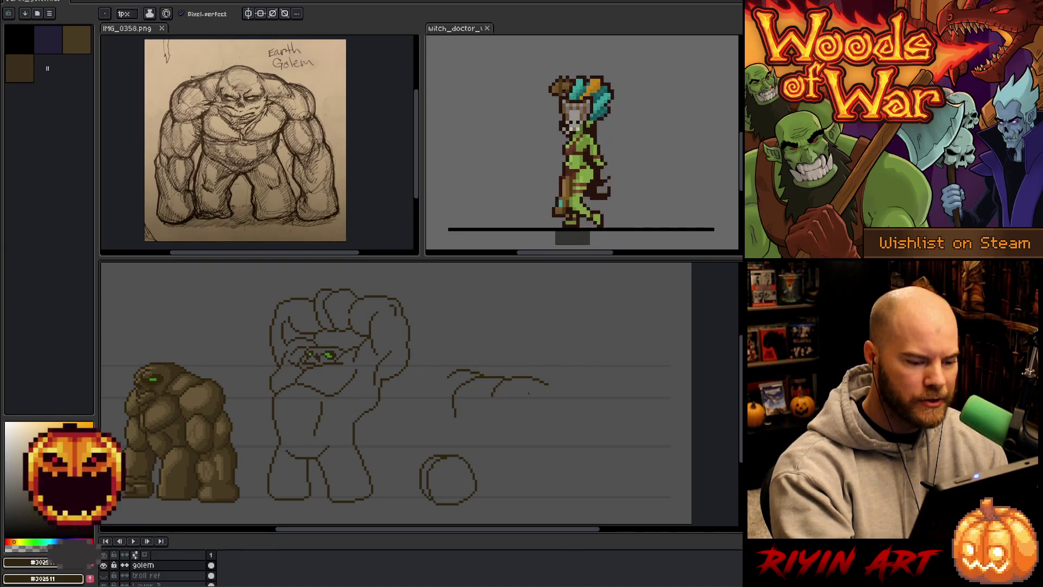
Close circles below the upper arc and at the lower right to form the fist shapes.
{"action": "left_click_drag", "start_coordinate": [590, 411], "coordinate": [528, 408]}
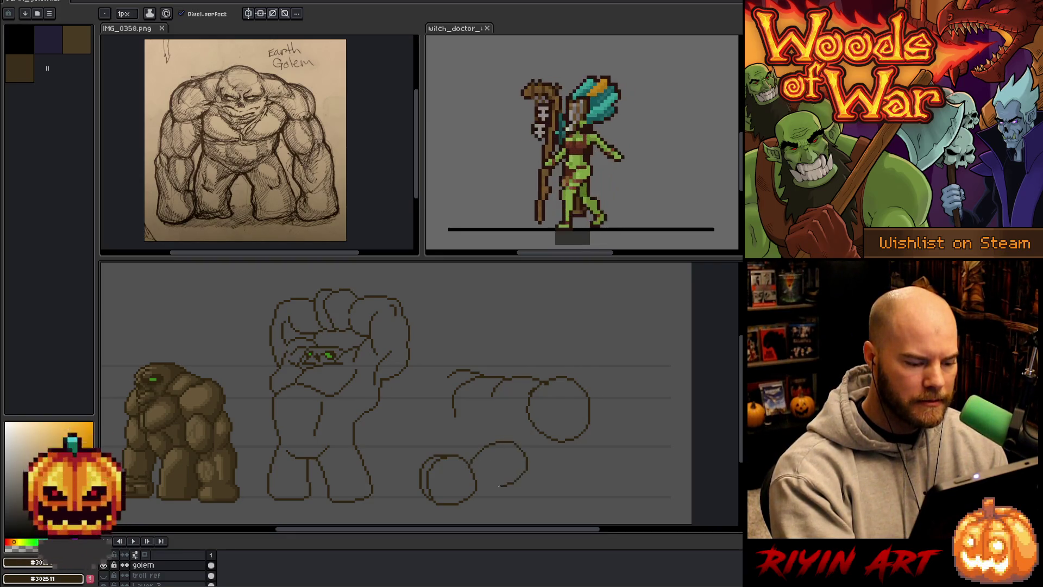
{"action": "left_click_drag", "start_coordinate": [499, 486], "coordinate": [480, 484]}
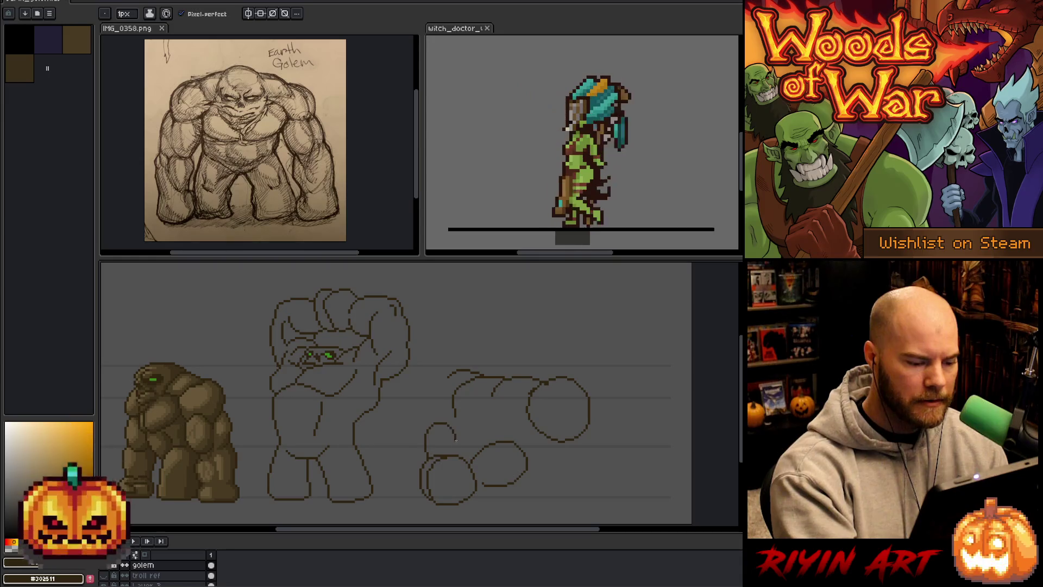
{"action": "key", "text": "ctrl+z"}
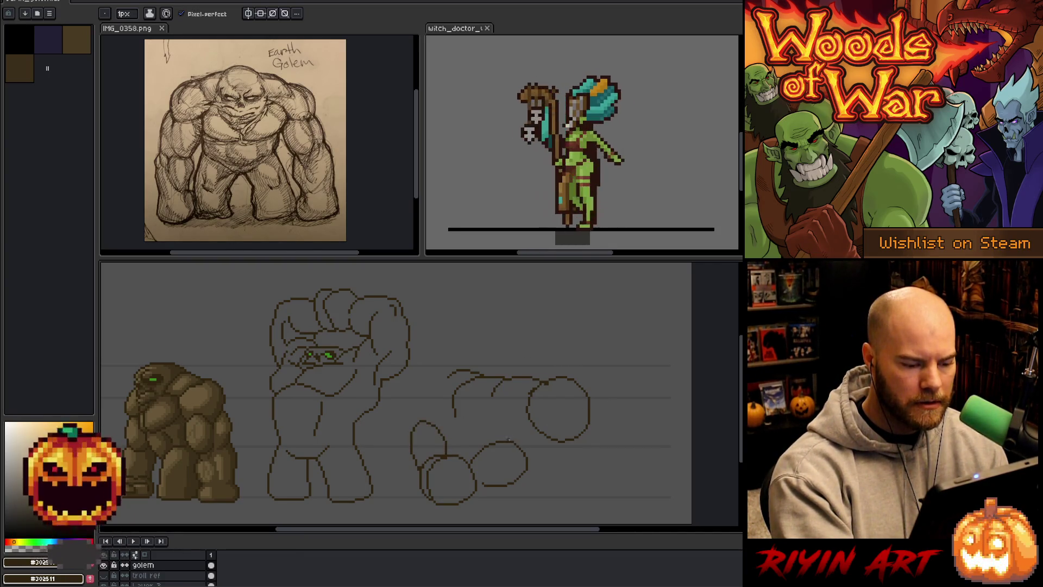
{"action": "left_click_drag", "start_coordinate": [528, 416], "coordinate": [551, 413]}
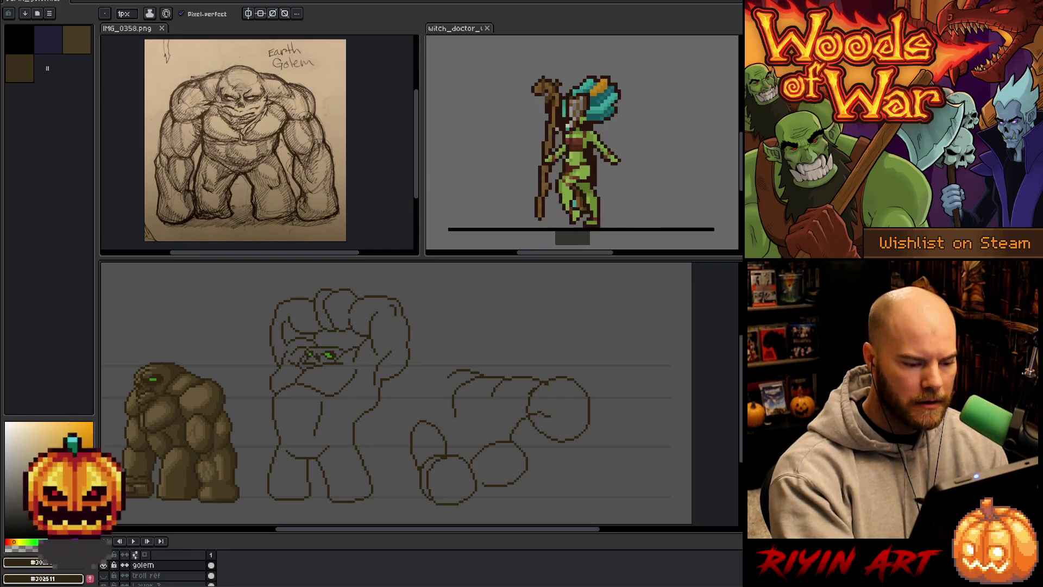
{"action": "key", "text": "b"}
{"action": "key", "text": "e"}
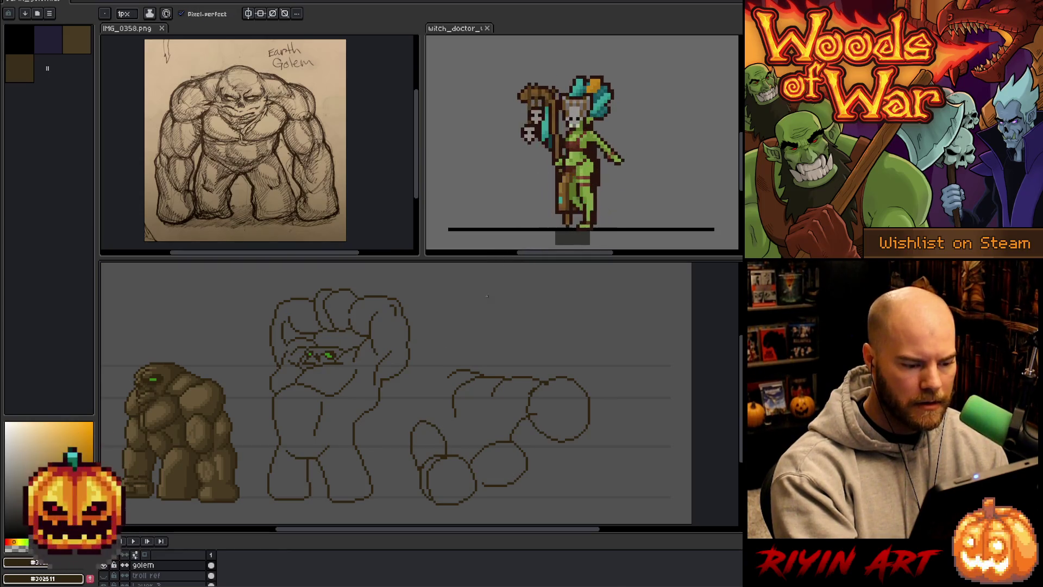
Extend the third golem outline leftward and add a curved contour inside the body.
{"action": "mouse_move", "coordinate": [451, 365]}
{"action": "left_mouse_down"}
{"action": "mouse_move", "coordinate": [422, 383]}
{"action": "mouse_move", "coordinate": [411, 425]}
{"action": "left_mouse_up"}
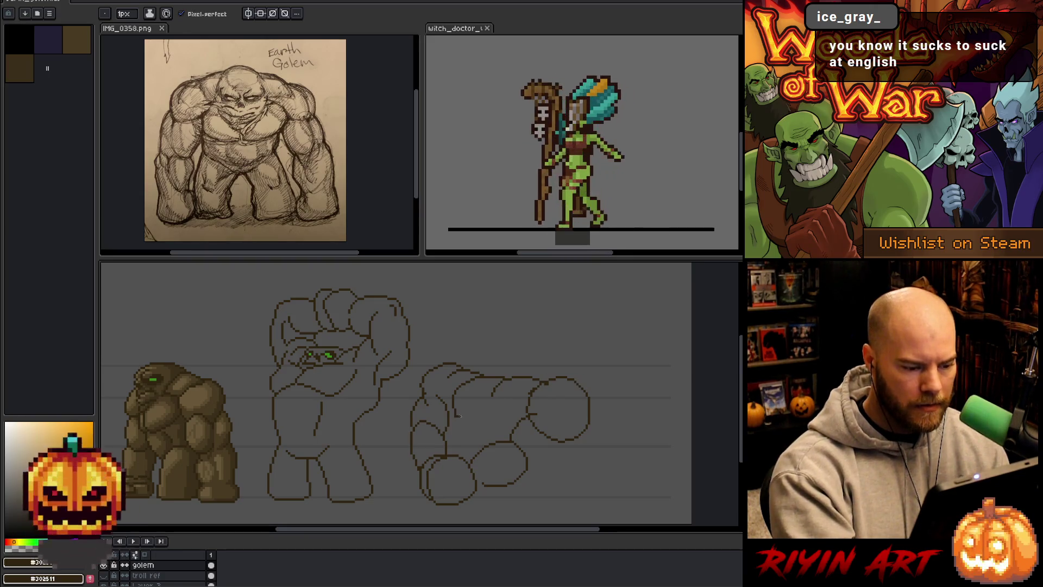
{"action": "left_click_drag", "start_coordinate": [458, 415], "coordinate": [499, 380]}
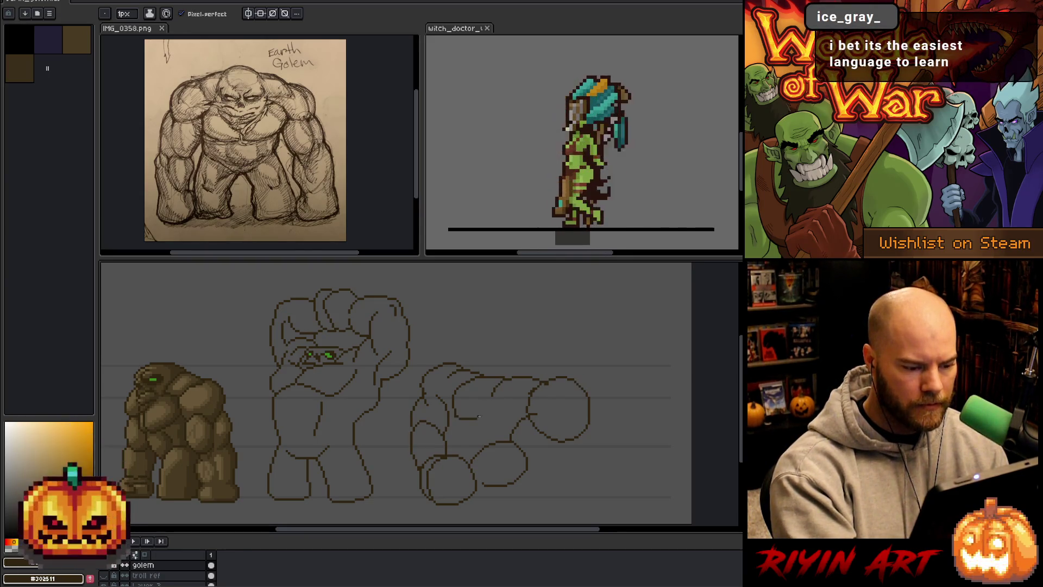
{"action": "key", "text": "e"}
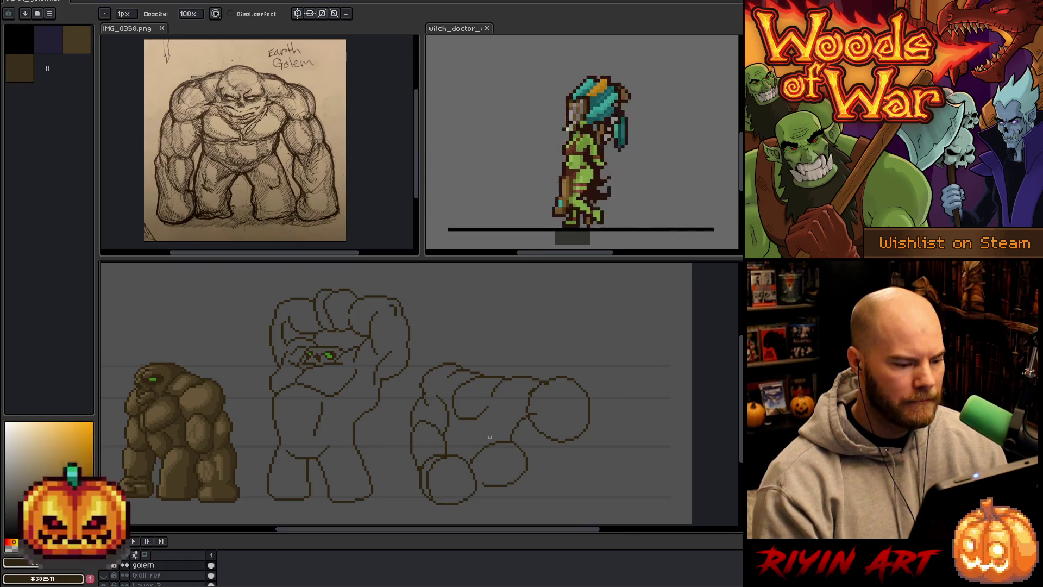
{"action": "key", "text": "m"}
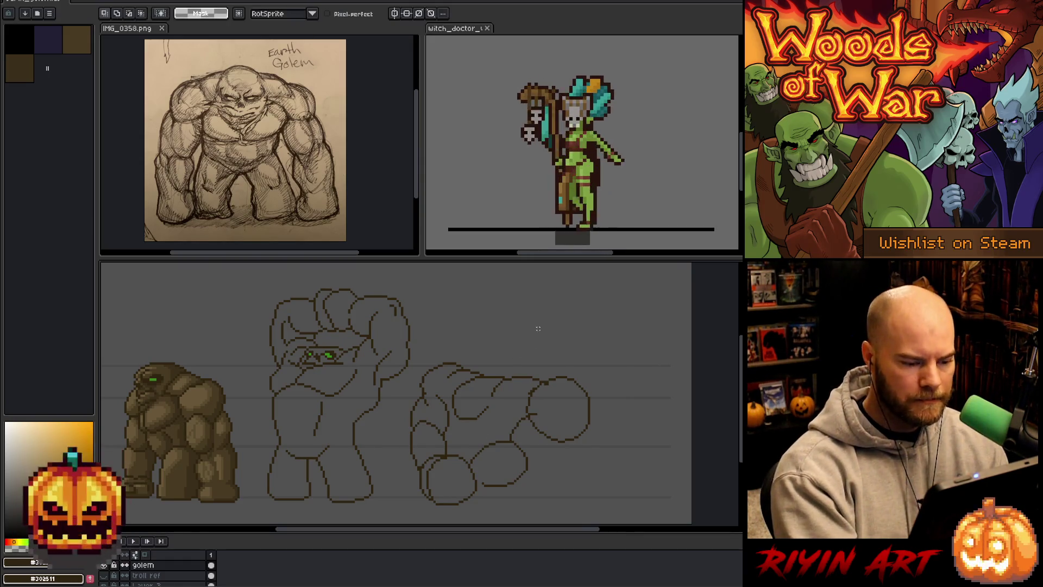
Try lasso selections around the upper stroke and head shape, discarding them without changes.
{"action": "key", "text": "b"}
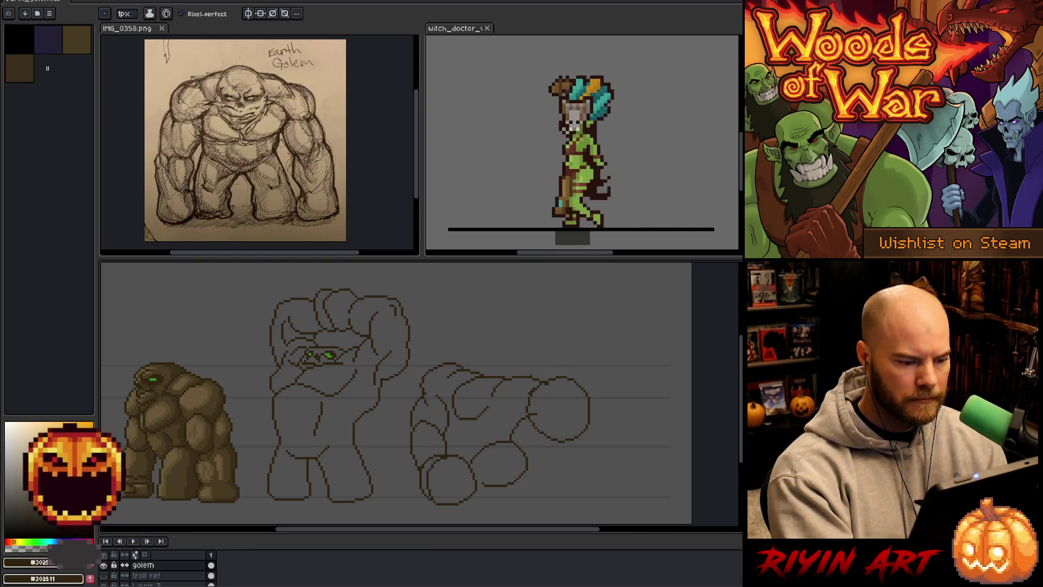
{"action": "key", "text": "m"}
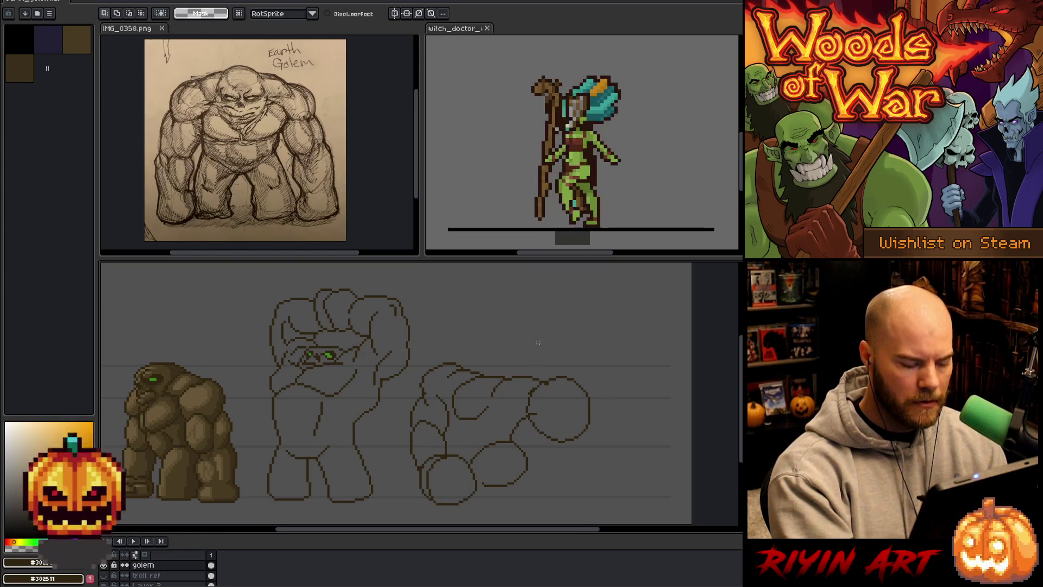
{"action": "key", "text": "b"}
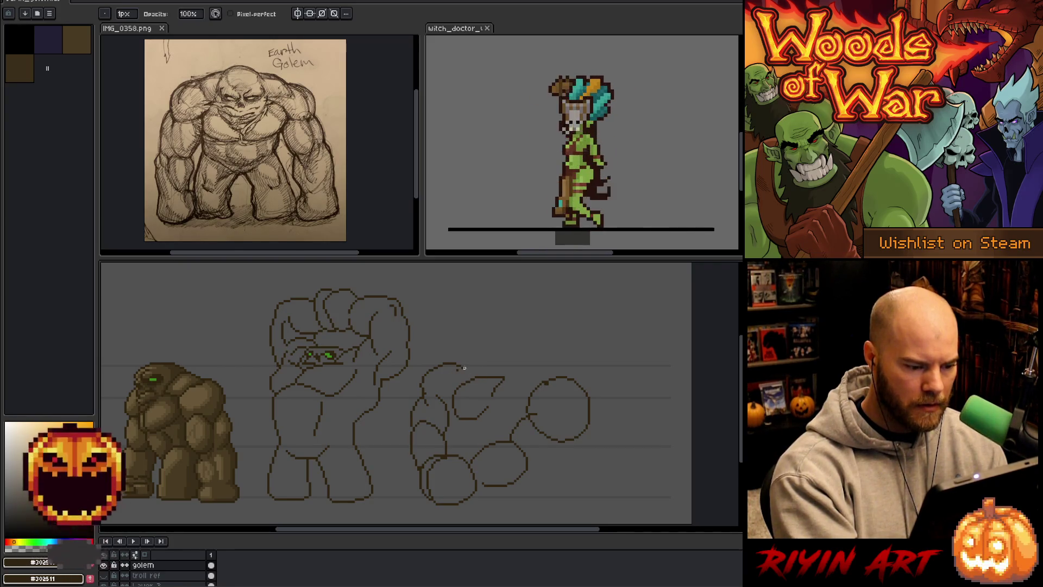
{"action": "key", "text": "q"}
{"action": "left_click_drag", "start_coordinate": [517, 369], "coordinate": [513, 368]}
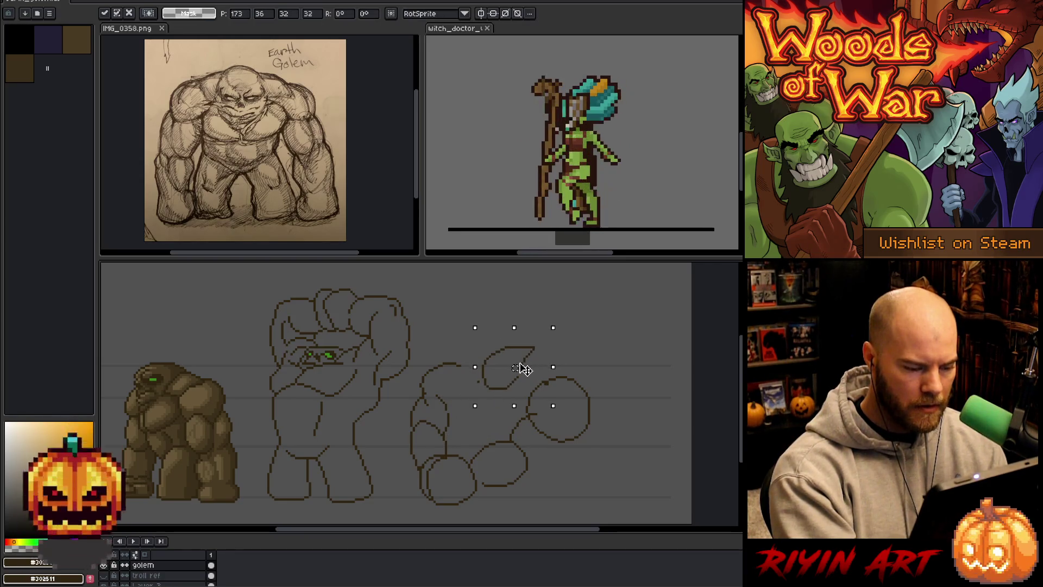
{"action": "key", "text": "b"}
{"action": "mouse_move", "coordinate": [466, 336]}
{"action": "left_mouse_down"}
{"action": "mouse_move", "coordinate": [458, 432]}
{"action": "mouse_move", "coordinate": [445, 411]}
{"action": "left_mouse_up"}
{"action": "key", "text": "ctrl+d"}
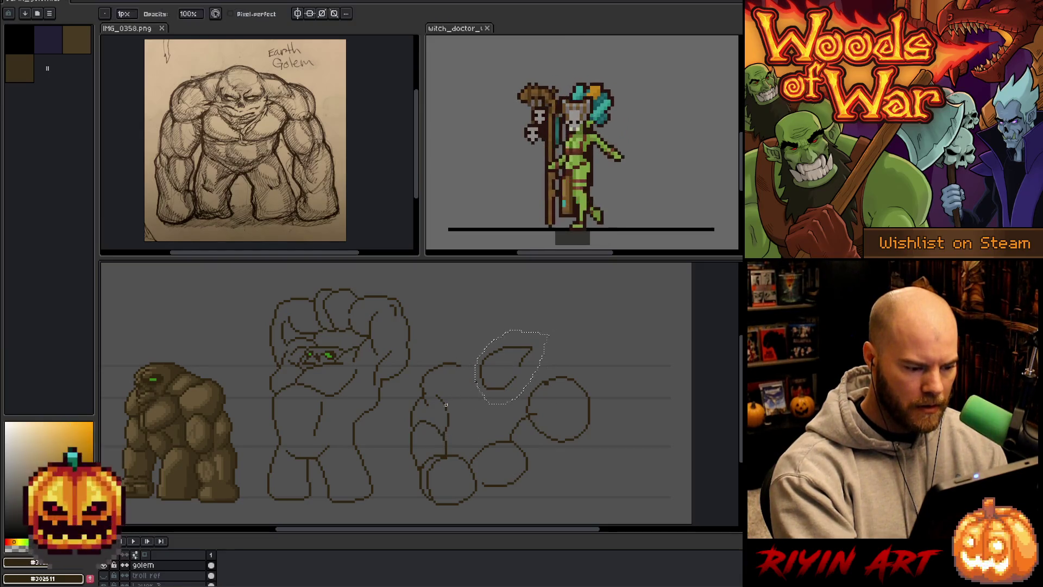
{"action": "key", "text": "b"}
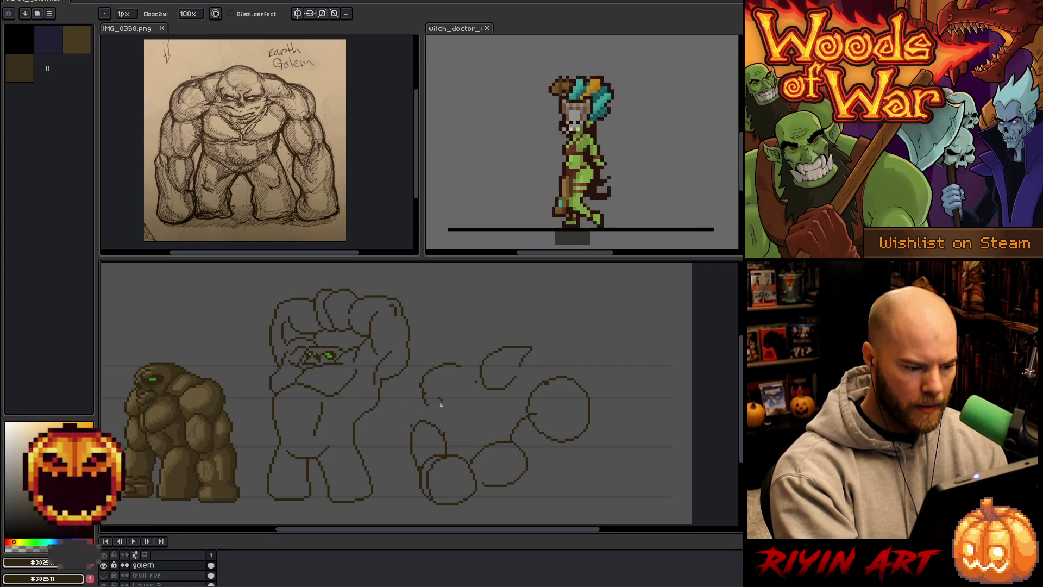
Lasso the small head shape, rotate it to a new angle and shift it slightly left.
{"action": "key", "text": "q"}
{"action": "left_click_drag", "start_coordinate": [454, 367], "coordinate": [456, 366]}
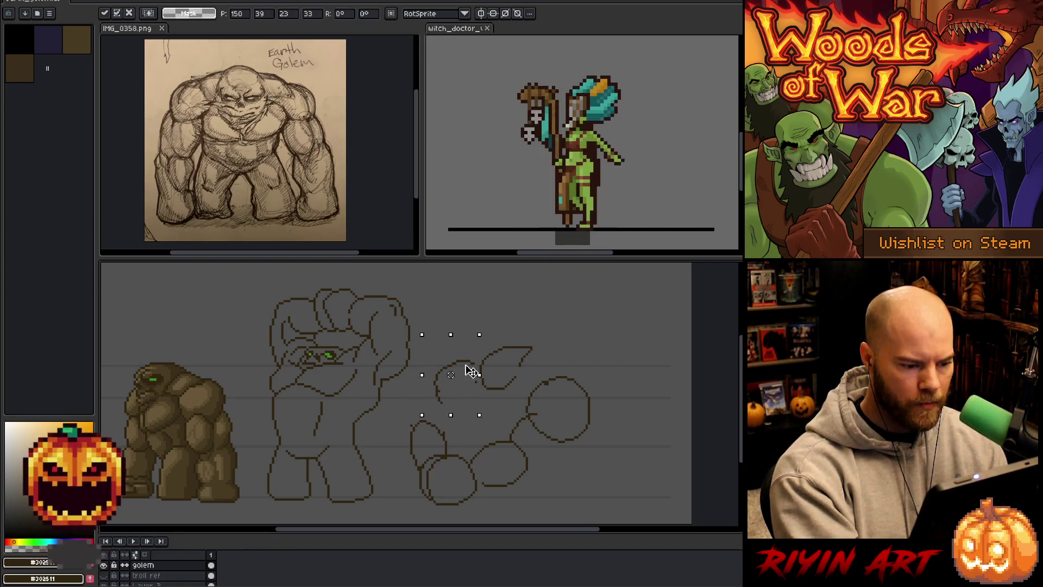
{"action": "left_click_drag", "start_coordinate": [607, 340], "coordinate": [581, 379]}
{"action": "key", "text": "ctrl+d"}
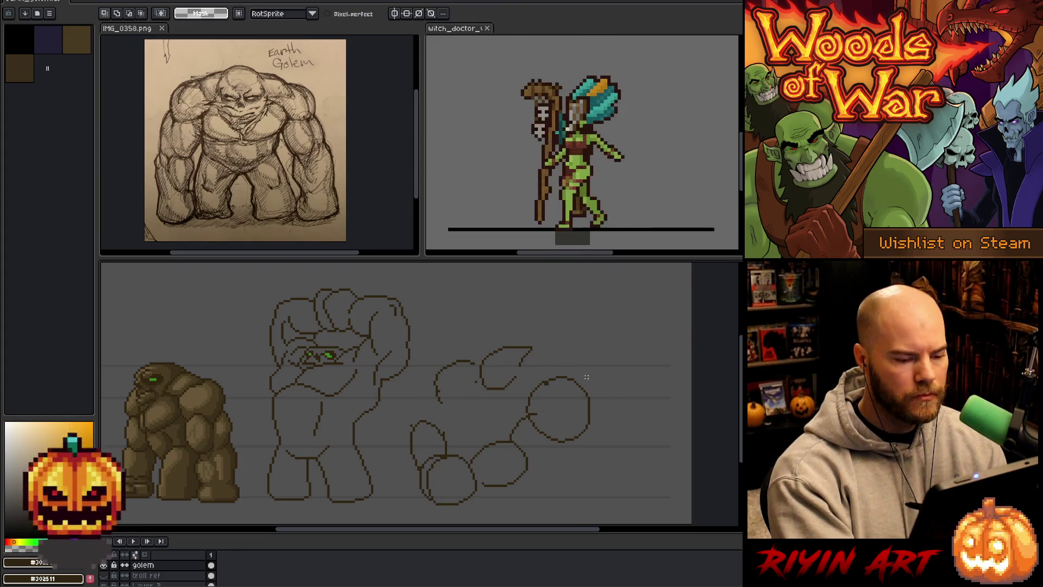
{"action": "mouse_move", "coordinate": [477, 351]}
{"action": "left_mouse_down"}
{"action": "mouse_move", "coordinate": [473, 380]}
{"action": "mouse_move", "coordinate": [463, 369]}
{"action": "left_mouse_up"}
{"action": "key", "text": "ctrl+d"}
Select the right fist circle and commit its nudged position.
{"action": "mouse_move", "coordinate": [605, 390]}
{"action": "left_mouse_down"}
{"action": "mouse_move", "coordinate": [535, 439]}
{"action": "mouse_move", "coordinate": [605, 391]}
{"action": "mouse_move", "coordinate": [590, 410]}
{"action": "left_mouse_up"}
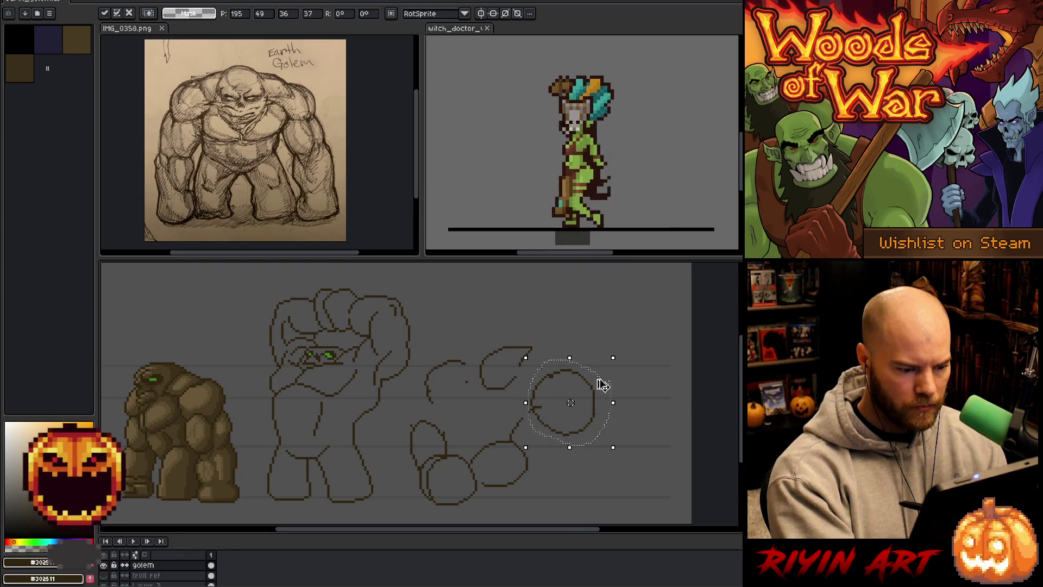
{"action": "key", "text": "ctrl+d"}
{"action": "key", "text": "b"}
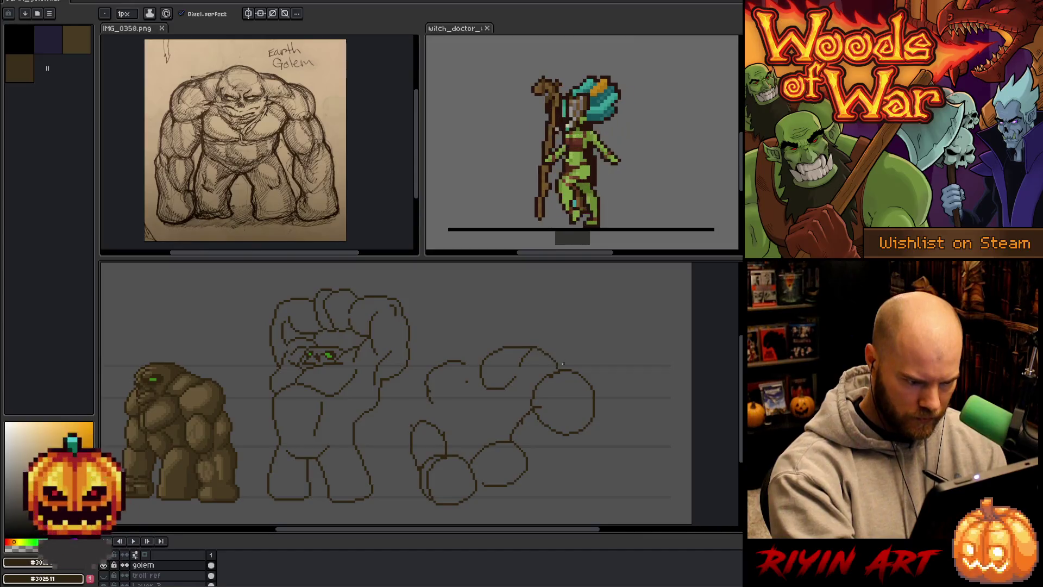
Draw an arc joining the head shape to the right fist circle.
{"action": "left_click_drag", "start_coordinate": [536, 346], "coordinate": [502, 348]}
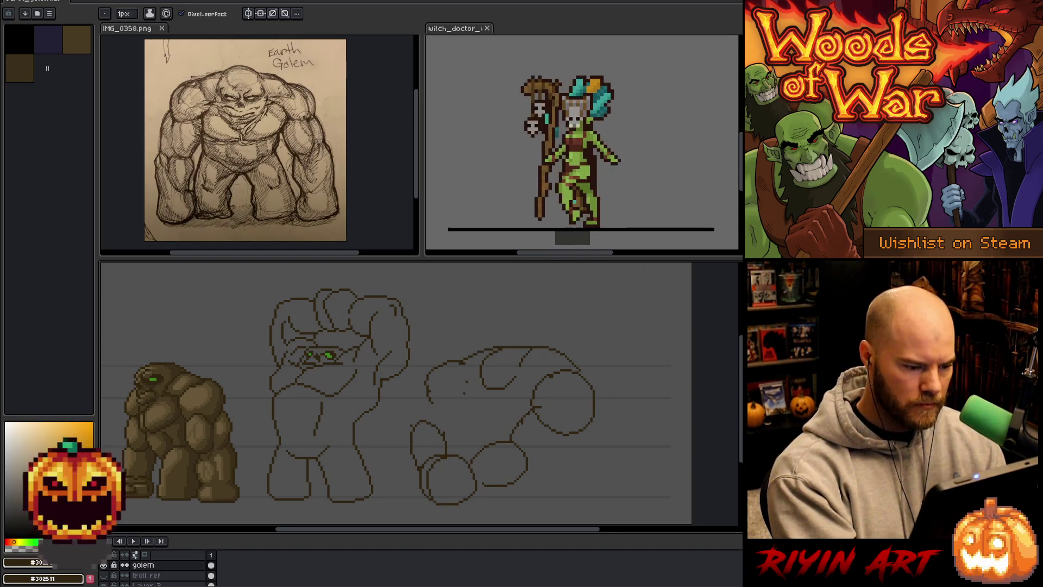
{"action": "key", "text": "b"}
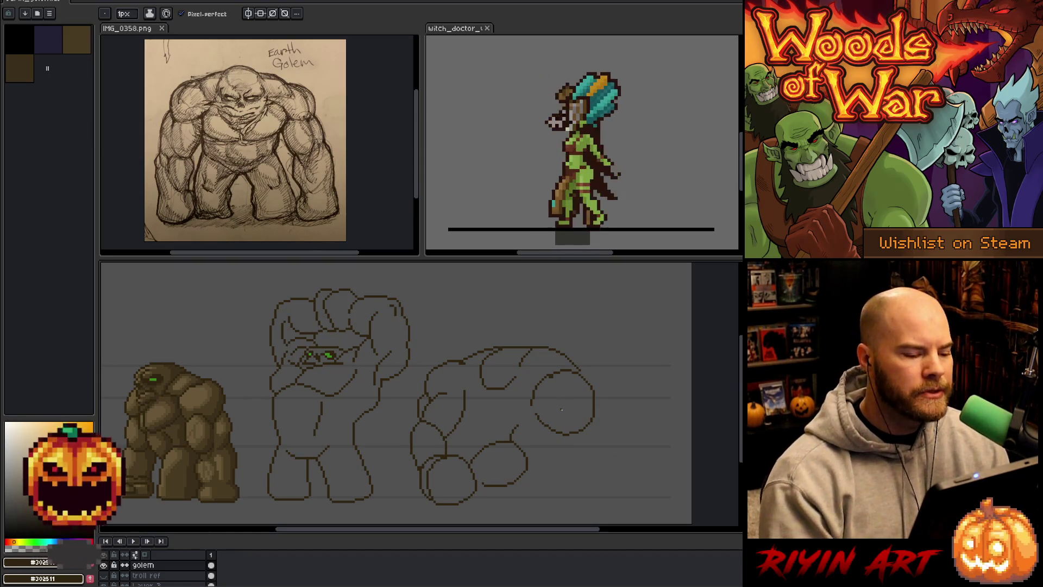
Pick the line colour from the canvas and continue sketching the boulder-like body contours.
{"action": "key", "text": "i"}
{"action": "key", "text": "b"}
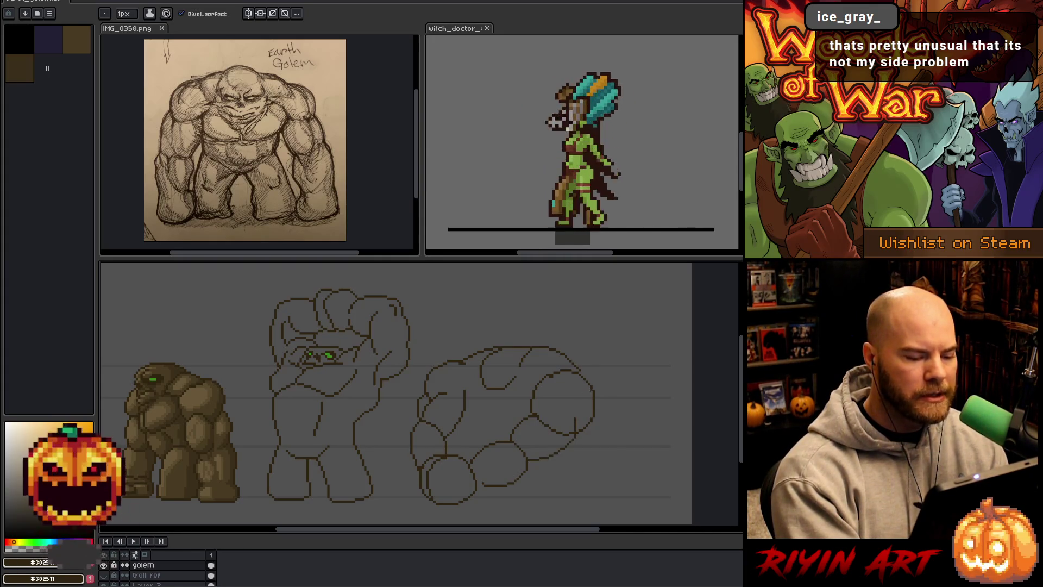
Alternate pencil and eraser to add and clean up rock-bulge lines across the upper body.
{"action": "key", "text": "e"}
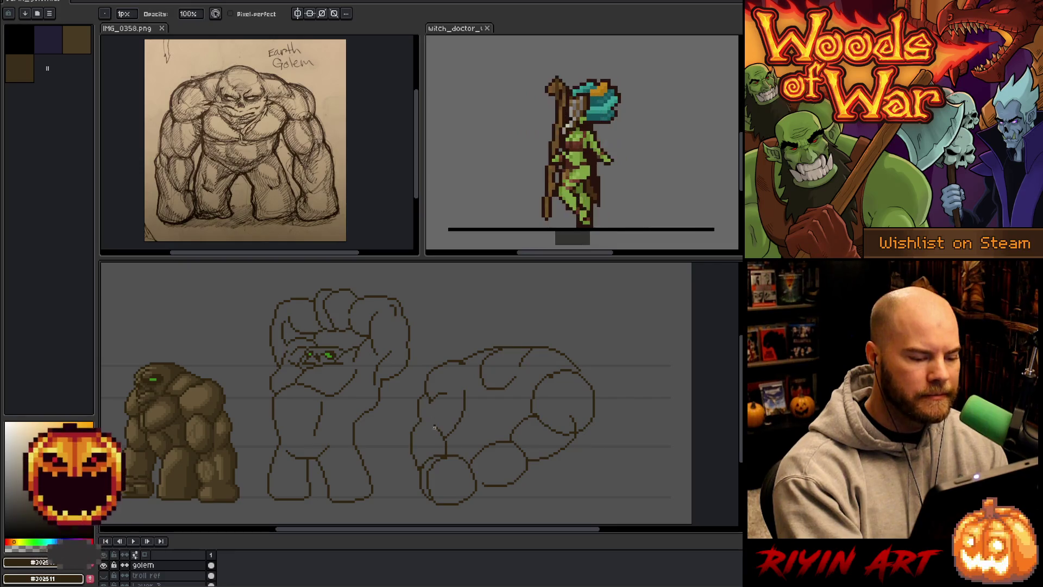
{"action": "key", "text": "e"}
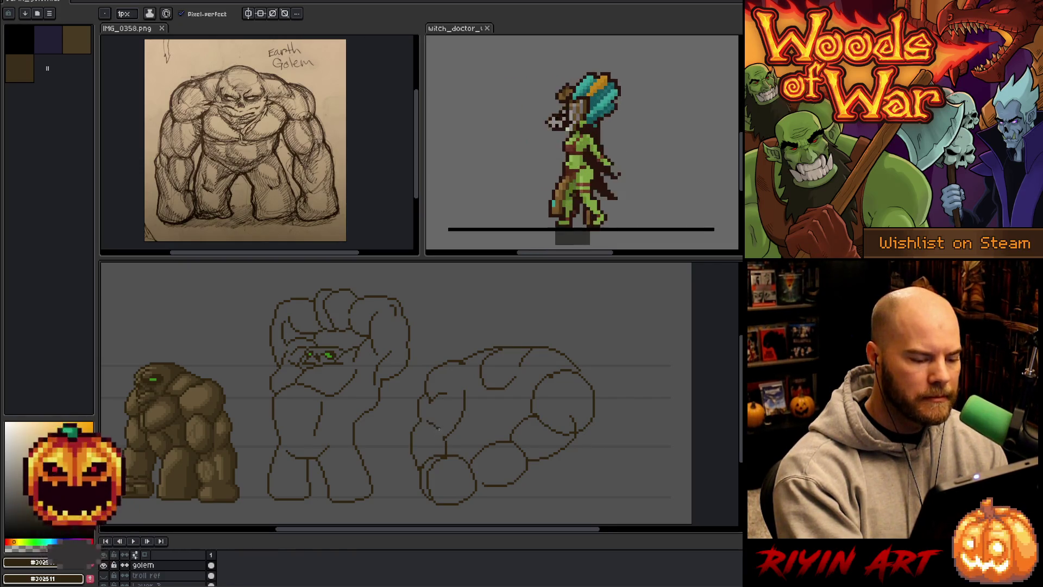
{"action": "key", "text": "b"}
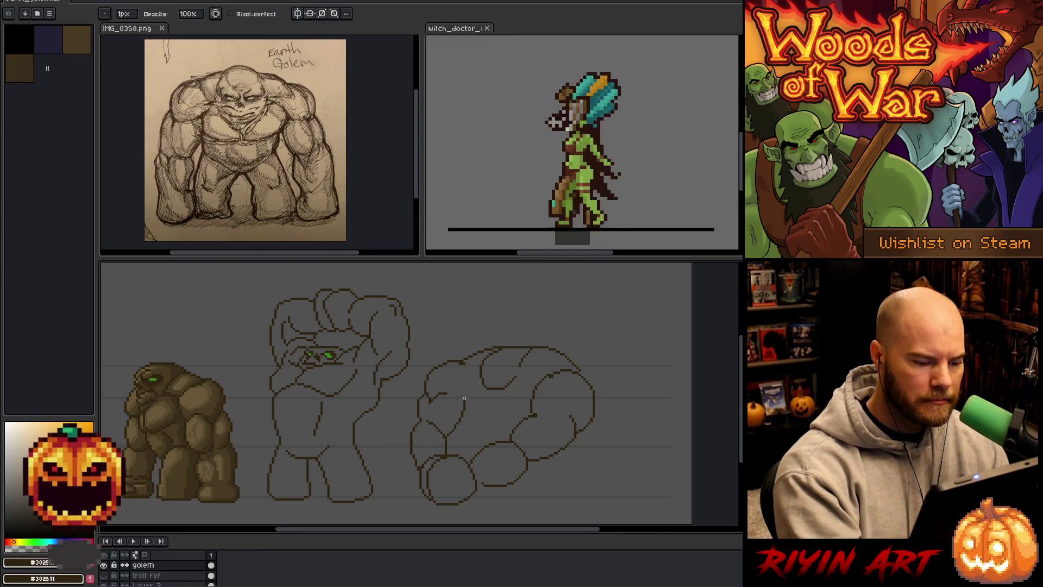
{"action": "key", "text": "e"}
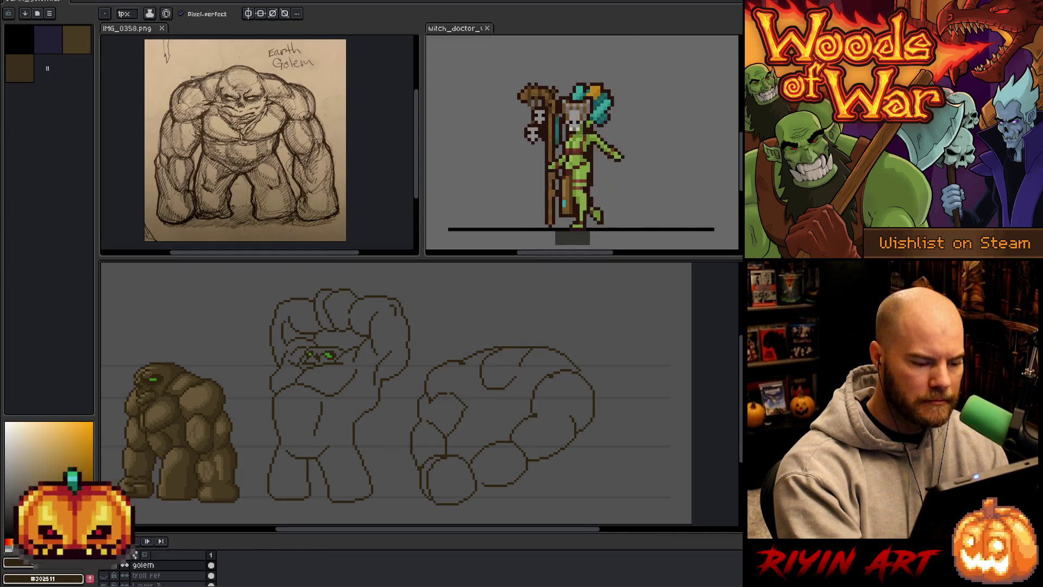
{"action": "key", "text": "b"}
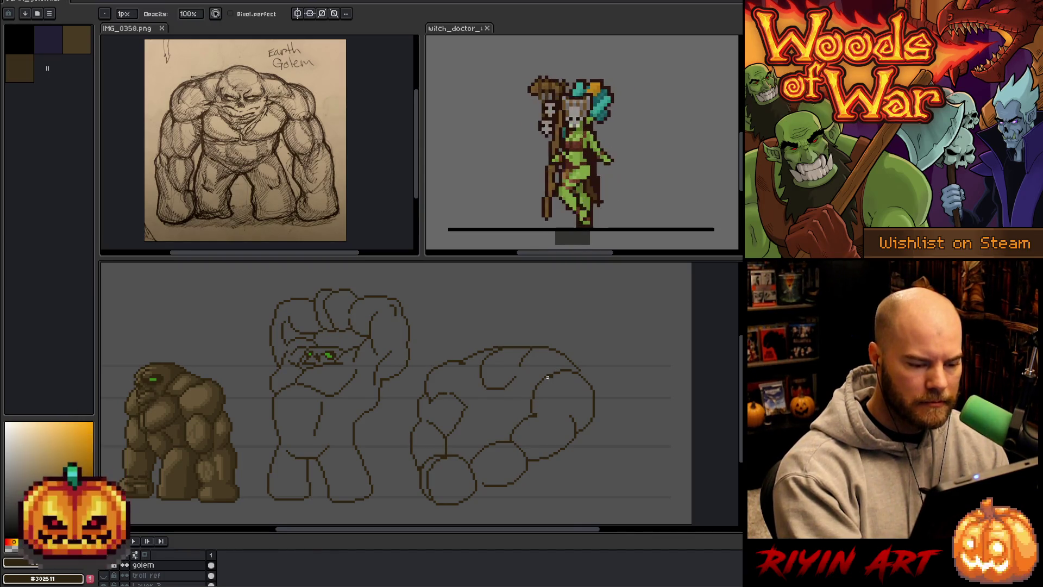
{"action": "key", "text": "e"}
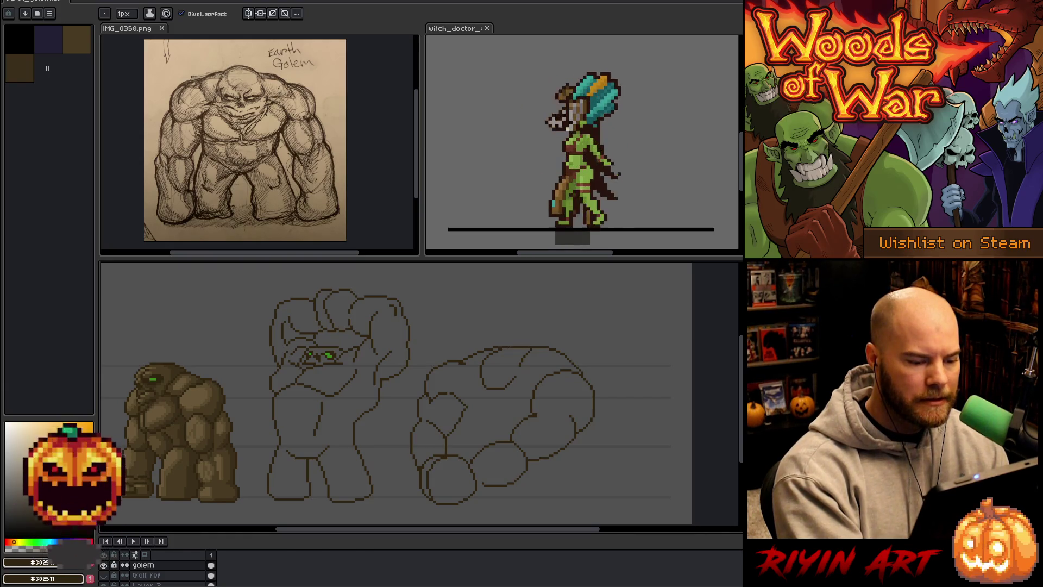
{"action": "key", "text": "b"}
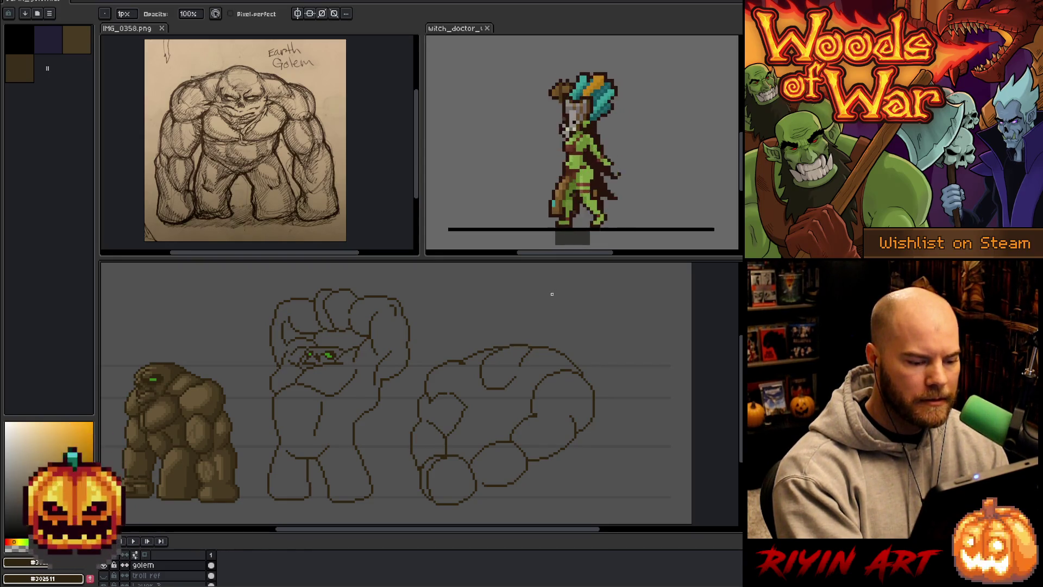
{"action": "key", "text": "e"}
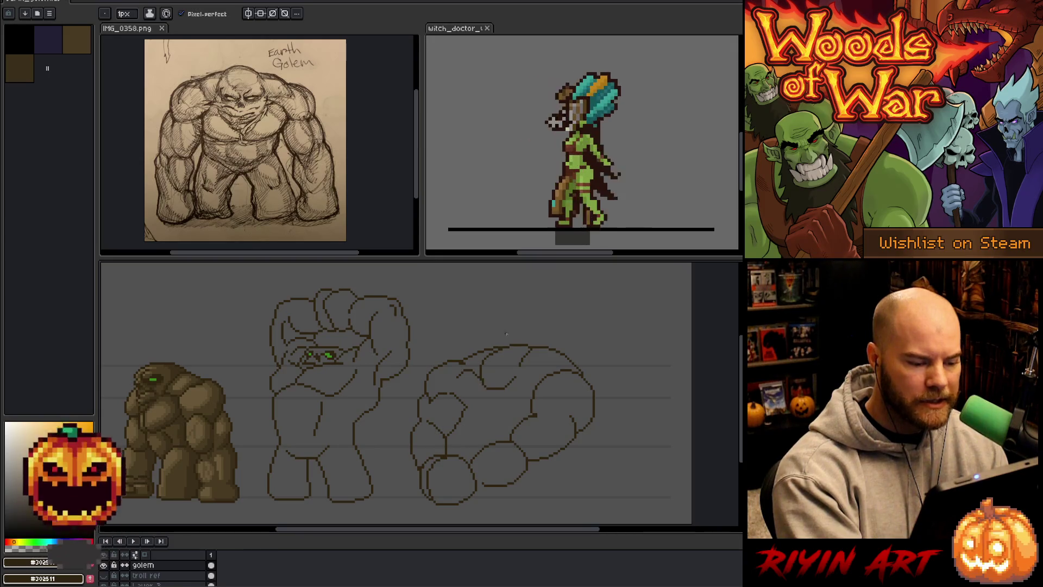
{"action": "key", "text": "b"}
{"action": "key", "text": "e"}
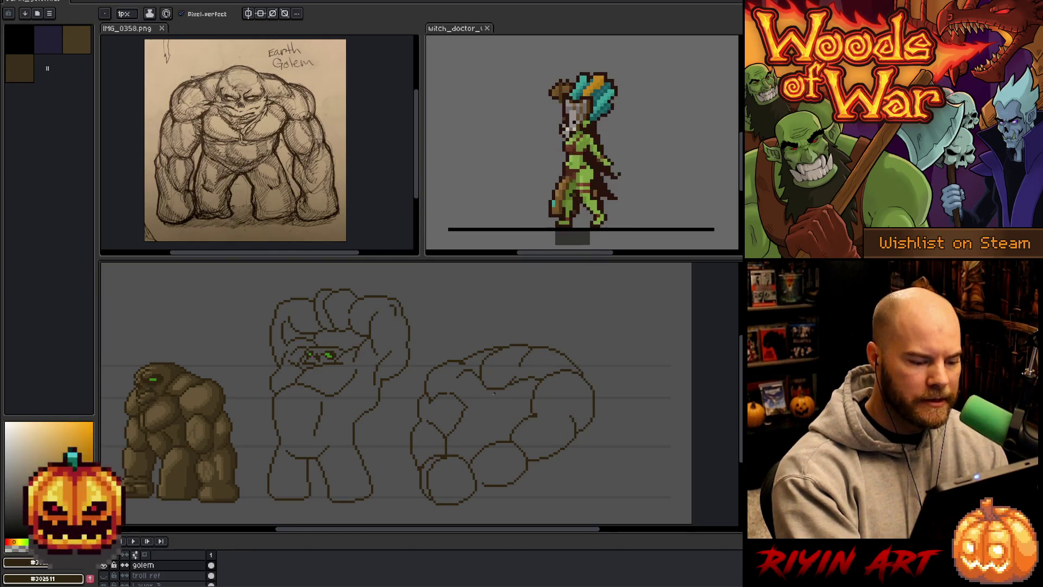
Add a short inner contour stroke in the middle of the third golem sketch.
{"action": "left_click_drag", "start_coordinate": [499, 411], "coordinate": [523, 413]}
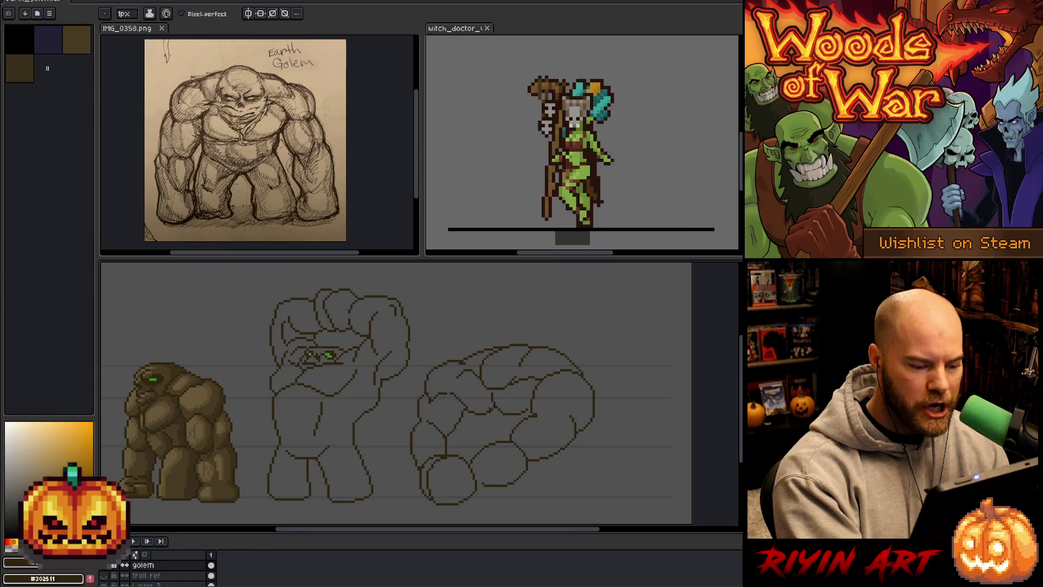
{"action": "key", "text": "b"}
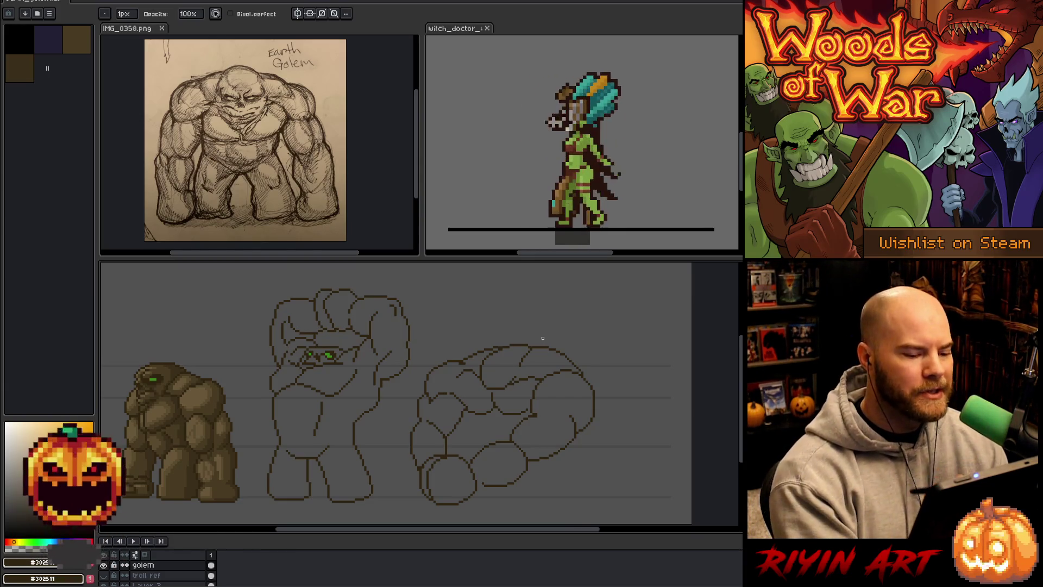
Lasso the left part of the third sketch's outline, shift it and drop the selection.
{"action": "key", "text": "m"}
{"action": "left_click_drag", "start_coordinate": [453, 347], "coordinate": [438, 418]}
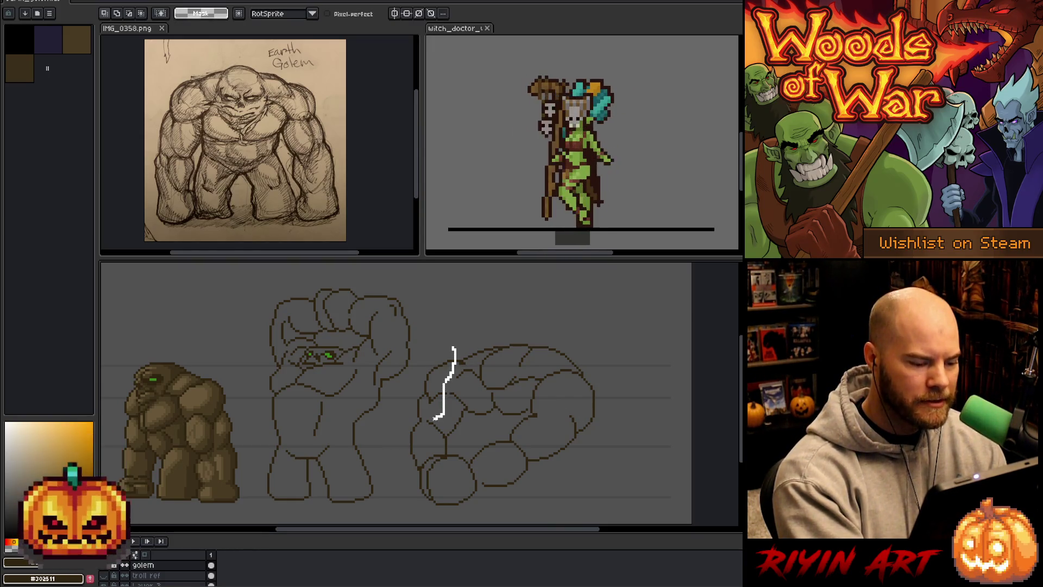
{"action": "left_click_drag", "start_coordinate": [418, 464], "coordinate": [460, 328]}
{"action": "key", "text": "ctrl+d"}
{"action": "mouse_move", "coordinate": [459, 408]}
{"action": "left_mouse_down"}
{"action": "mouse_move", "coordinate": [452, 446]}
{"action": "mouse_move", "coordinate": [425, 445]}
{"action": "left_mouse_up"}
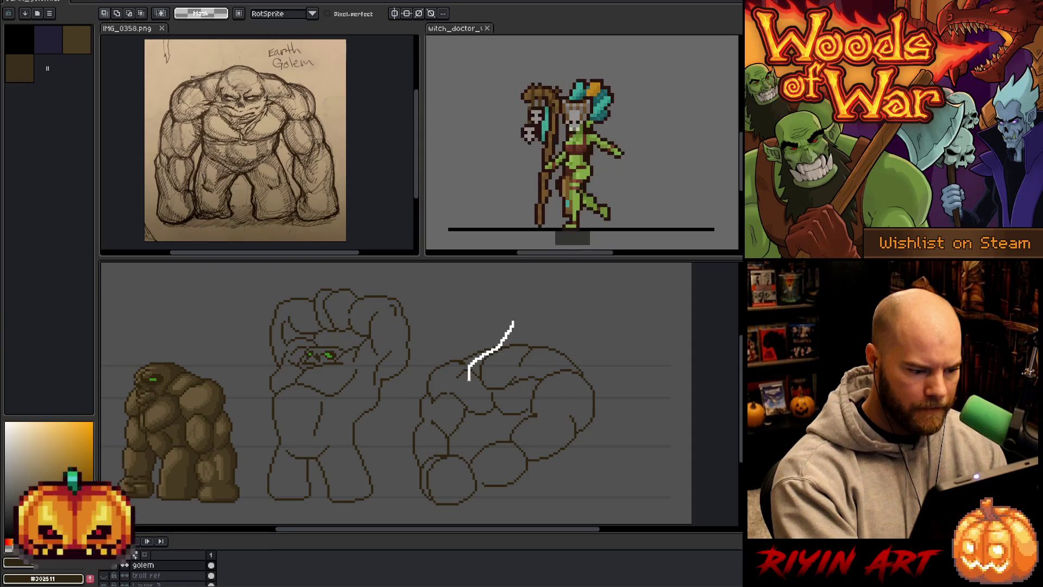
{"action": "mouse_move", "coordinate": [469, 379]}
{"action": "left_mouse_down"}
{"action": "mouse_move", "coordinate": [457, 446]}
{"action": "mouse_move", "coordinate": [426, 454]}
{"action": "mouse_move", "coordinate": [406, 386]}
{"action": "left_mouse_up"}
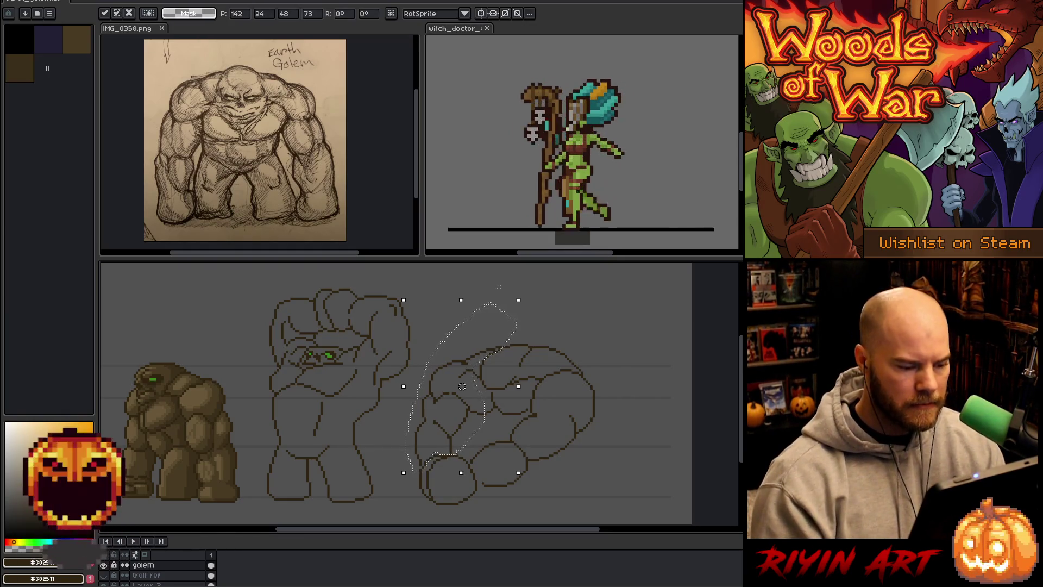
Lasso the right edge of the third sketch to reposition it, then return to the pencil.
{"action": "left_click", "coordinate": [598, 461]}
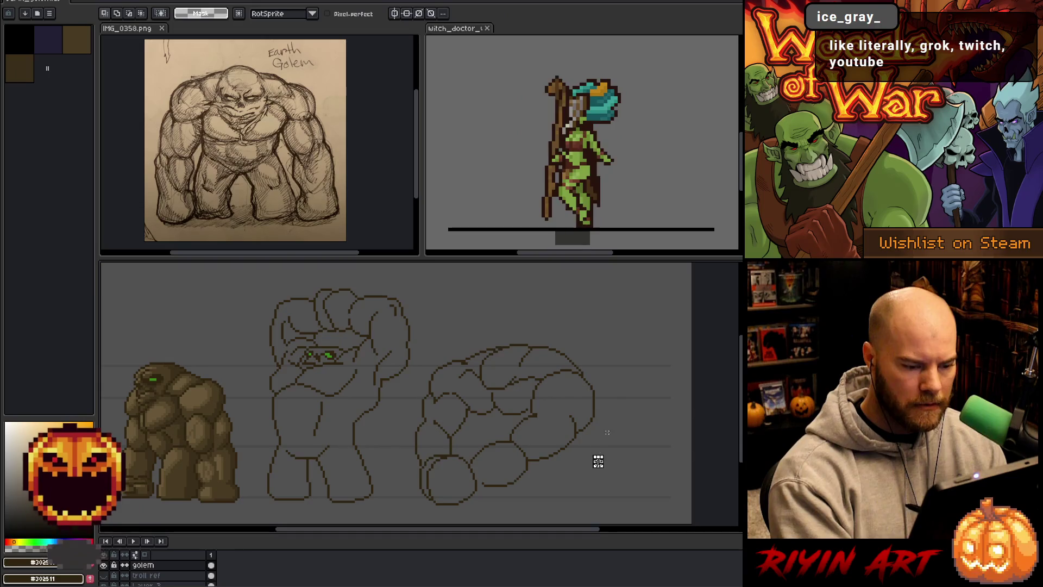
{"action": "left_click_drag", "start_coordinate": [614, 442], "coordinate": [592, 386]}
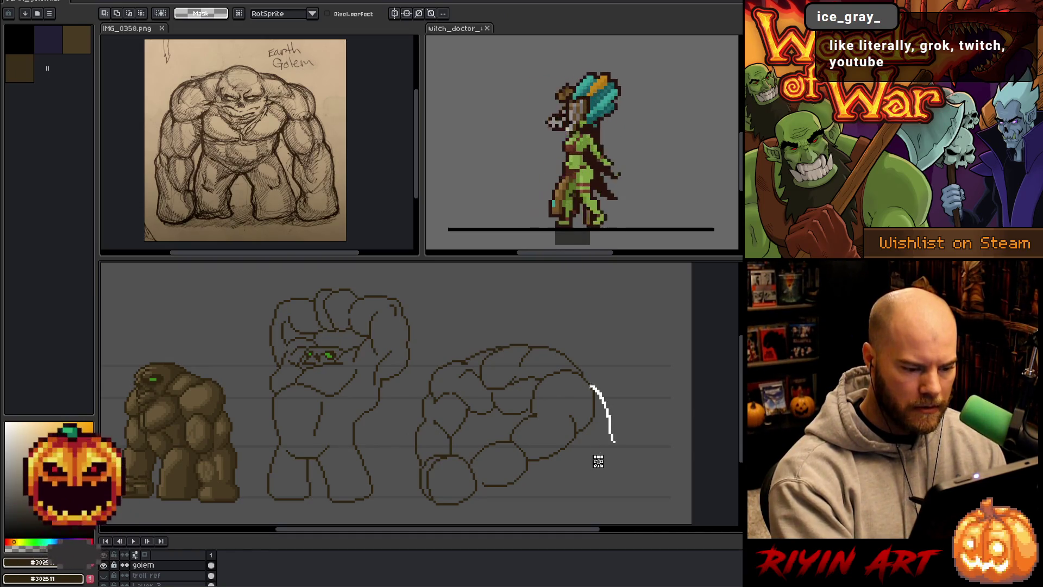
{"action": "mouse_move", "coordinate": [581, 380]}
{"action": "left_mouse_down"}
{"action": "mouse_move", "coordinate": [457, 512]}
{"action": "mouse_move", "coordinate": [636, 492]}
{"action": "left_mouse_up"}
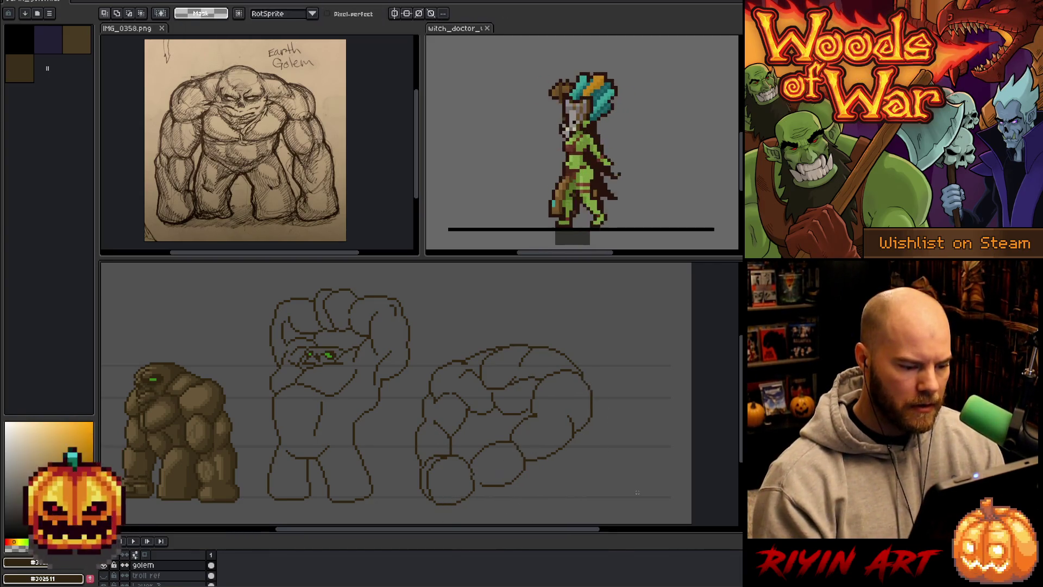
{"action": "key", "text": "b"}
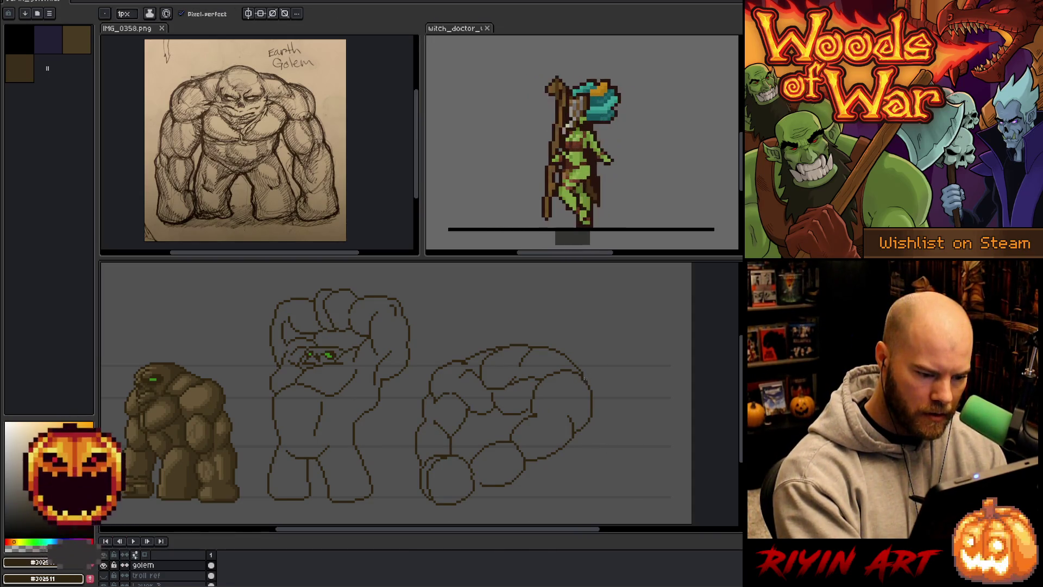
Erase and redraw the top of the third pose's head with a curved brow line.
{"action": "key", "text": "e"}
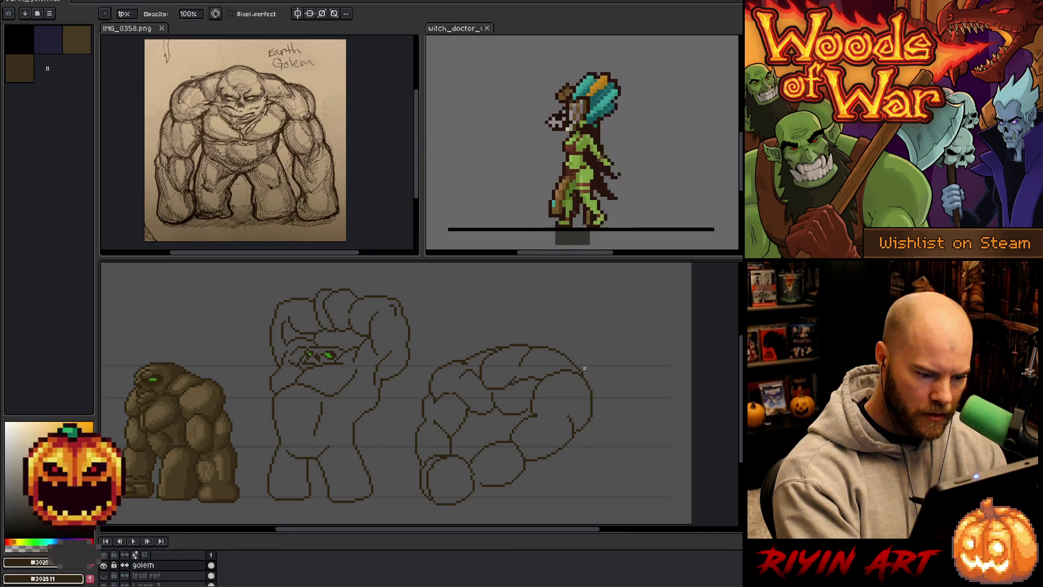
{"action": "key", "text": "e"}
{"action": "key", "text": "e"}
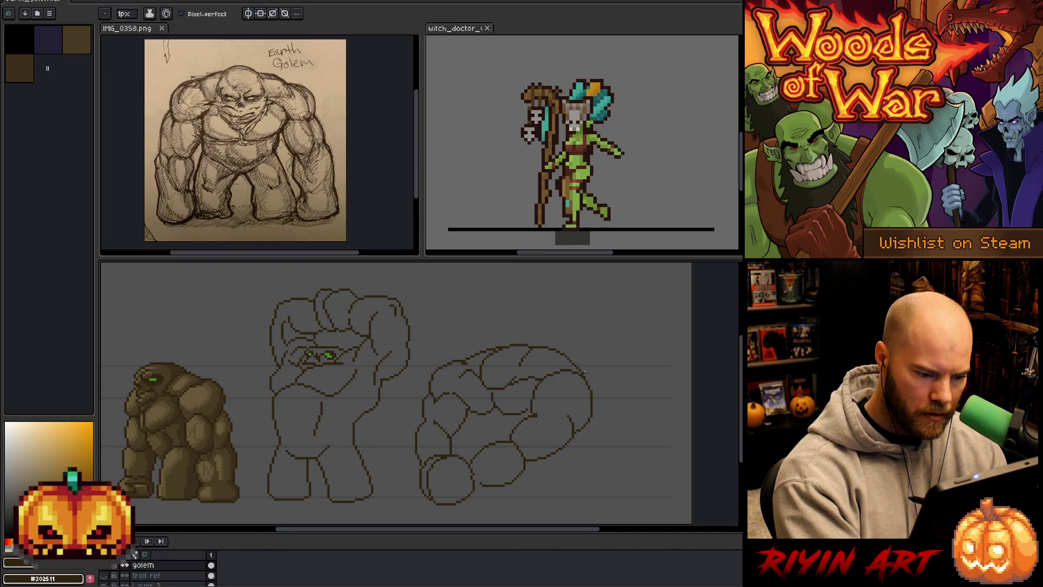
{"action": "key", "text": "e"}
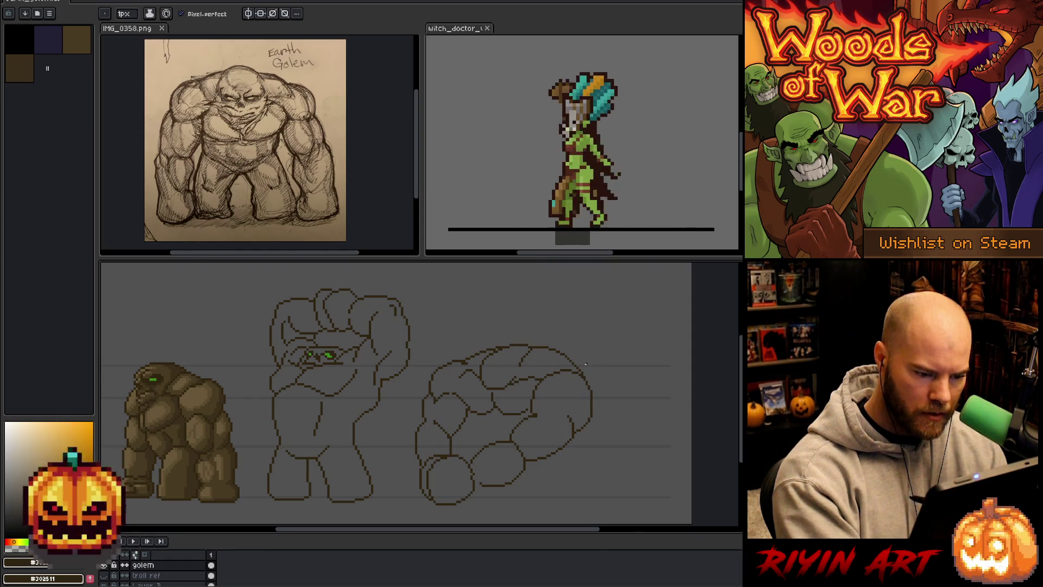
{"action": "key", "text": "b"}
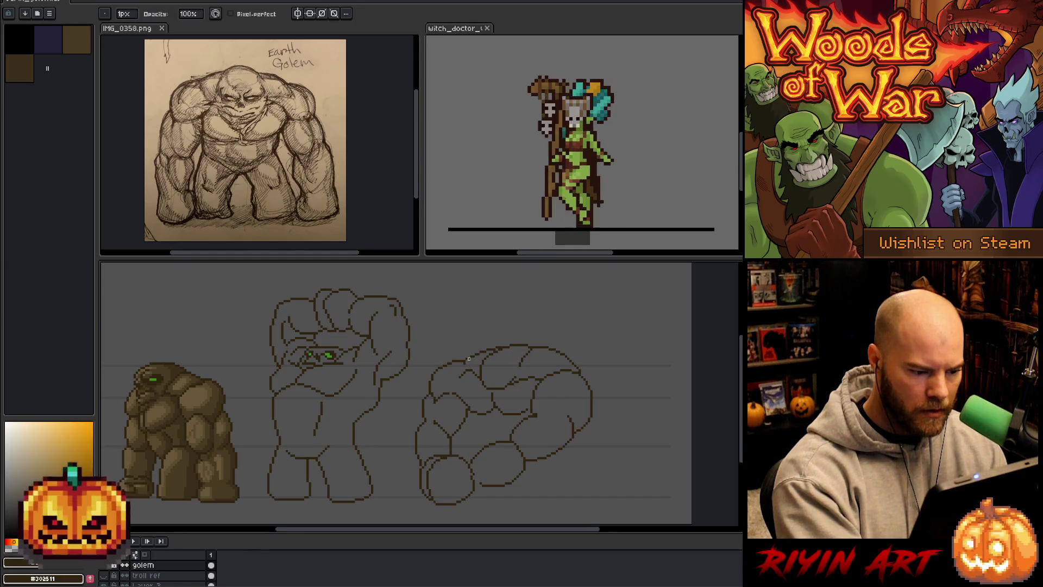
{"action": "key", "text": "e"}
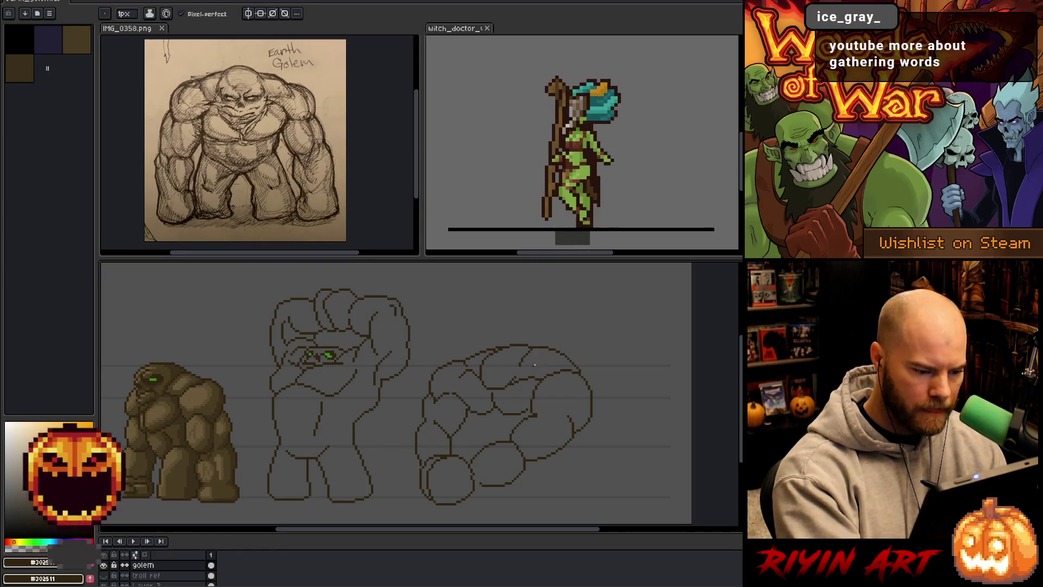
{"action": "key", "text": "b"}
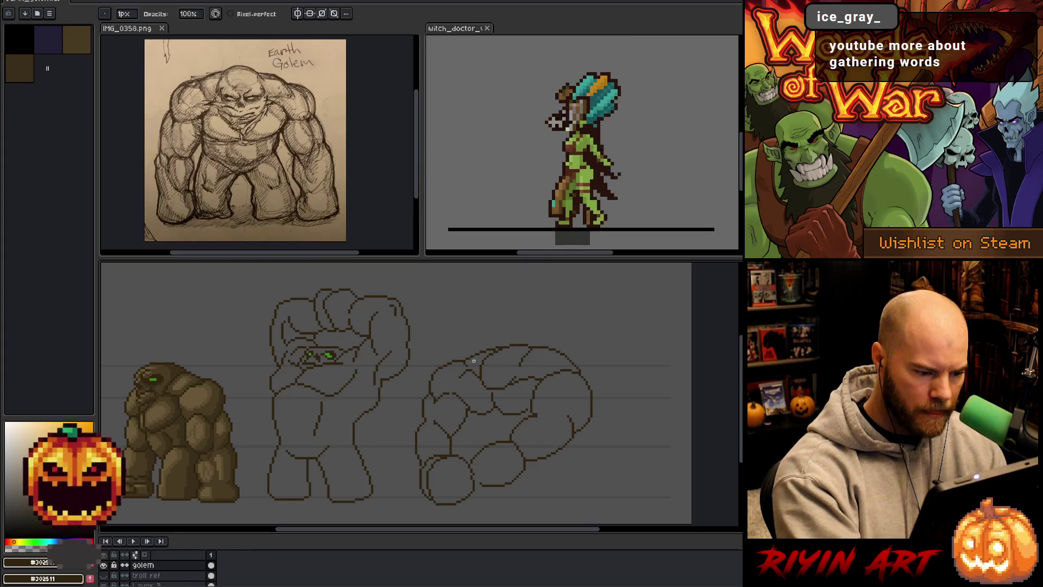
Briefly select a small section of the head linework, drop it and keep refining the head lines.
{"action": "key", "text": "m"}
{"action": "left_click_drag", "start_coordinate": [454, 368], "coordinate": [482, 397]}
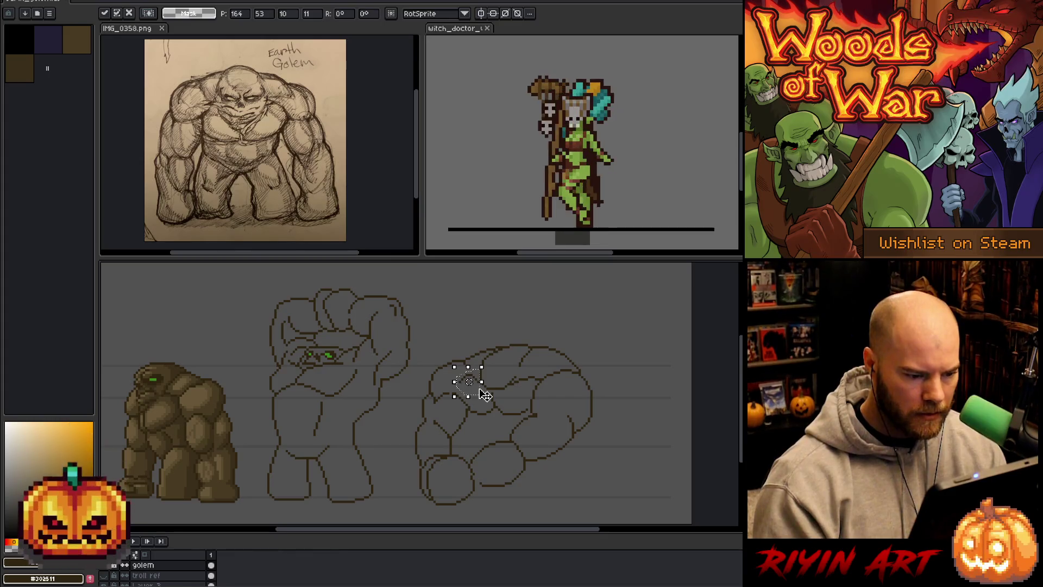
{"action": "key", "text": "ctrl+d"}
{"action": "key", "text": "b"}
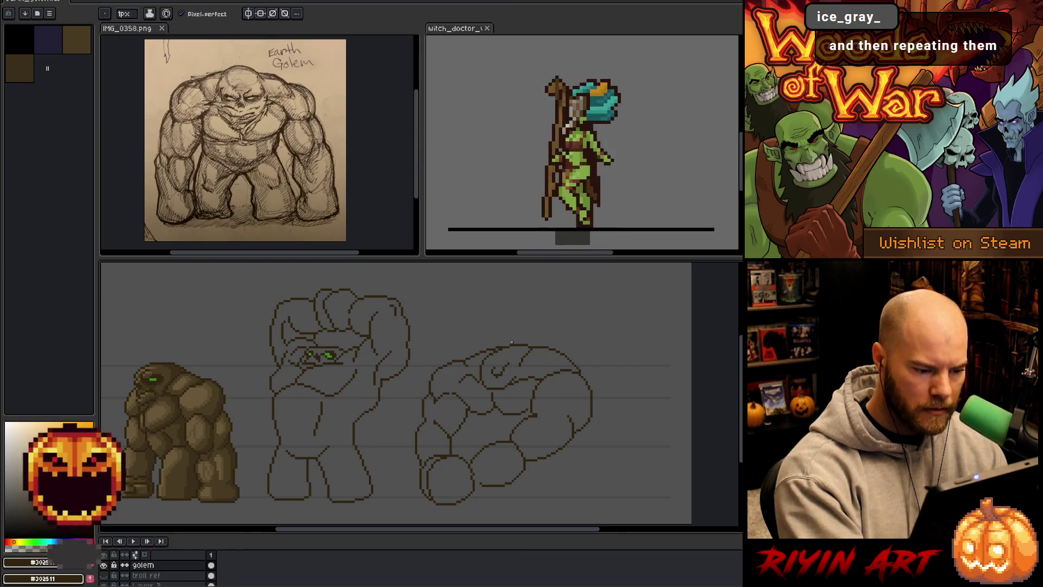
{"action": "key", "text": "e"}
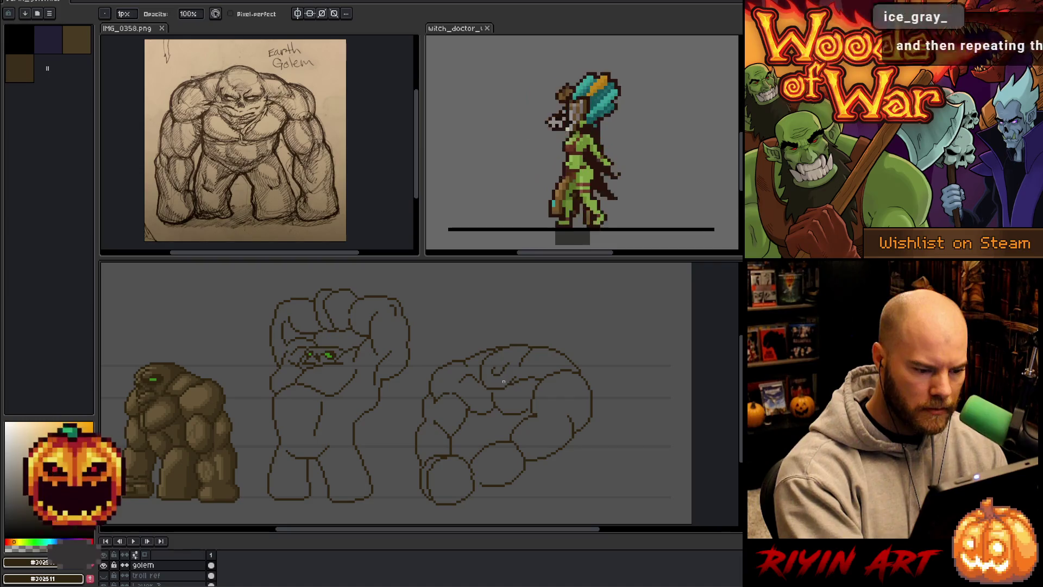
{"action": "key", "text": "b"}
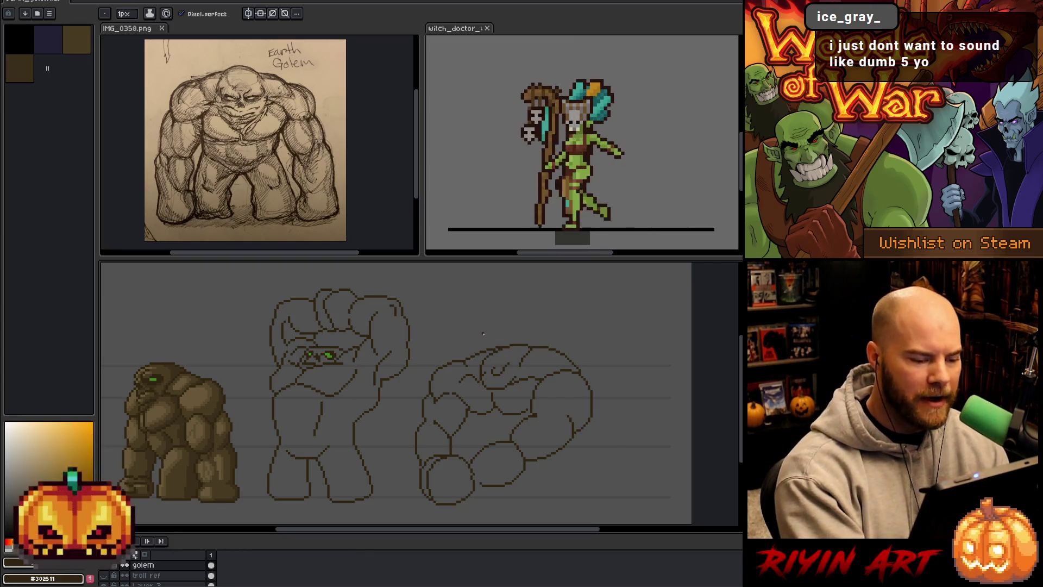
{"action": "key", "text": "m"}
Select part of the third pose's head linework and nudge it one pixel right.
{"action": "mouse_move", "coordinate": [459, 368]}
{"action": "left_mouse_down"}
{"action": "mouse_move", "coordinate": [451, 390]}
{"action": "mouse_move", "coordinate": [448, 324]}
{"action": "left_mouse_up"}
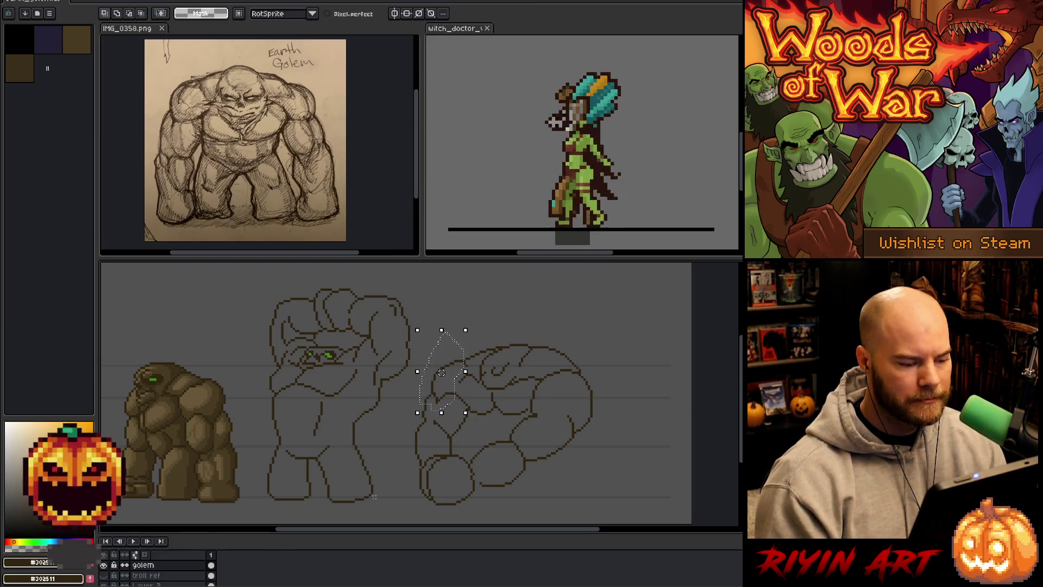
{"action": "key", "text": "Right"}
{"action": "key", "text": "ctrl+d"}
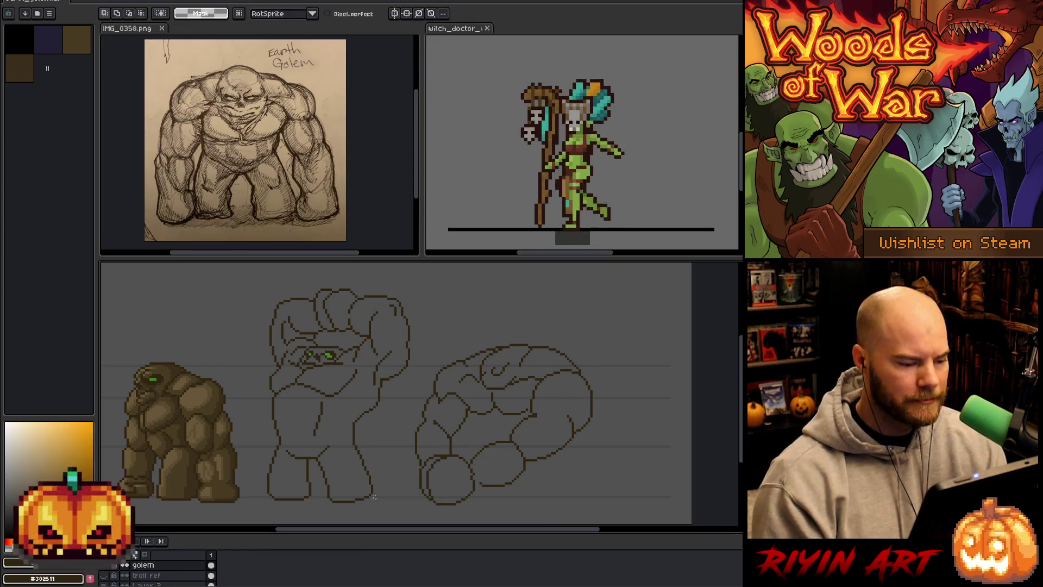
{"action": "key", "text": "b"}
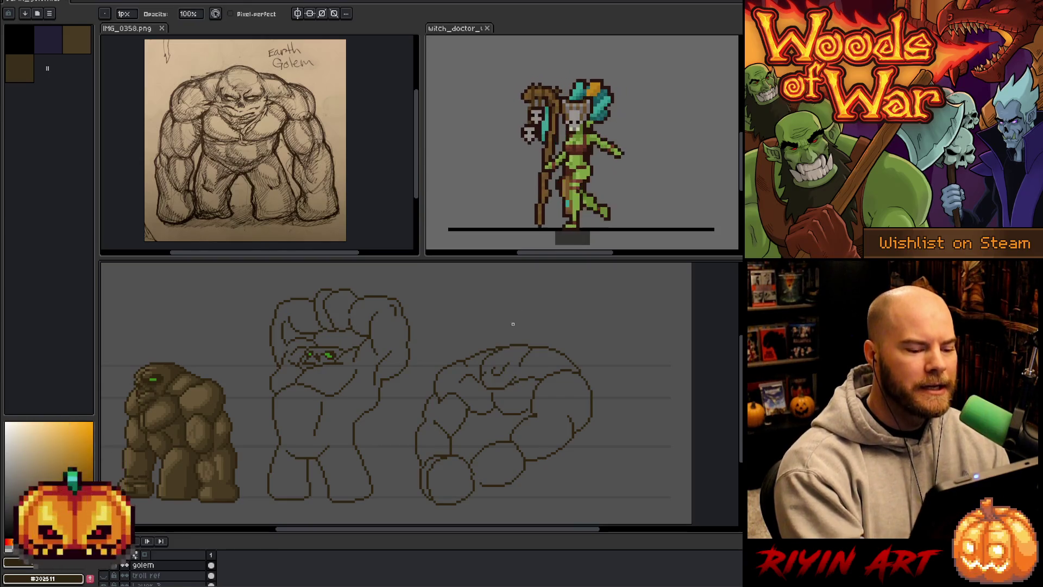
Sample the bright green eye colour from the middle golem pose.
{"action": "key", "text": "i"}
{"action": "left_click", "coordinate": [329, 355]}
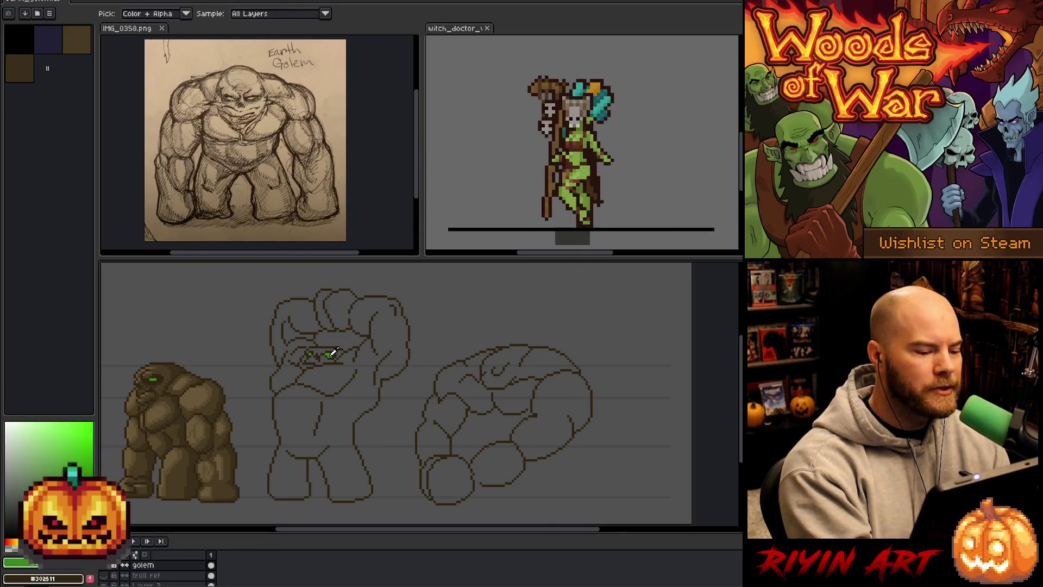
Place a green eye pixel on the third pose and sample the dark brown outline colour.
{"action": "key", "text": "b"}
{"action": "left_click", "coordinate": [506, 370]}
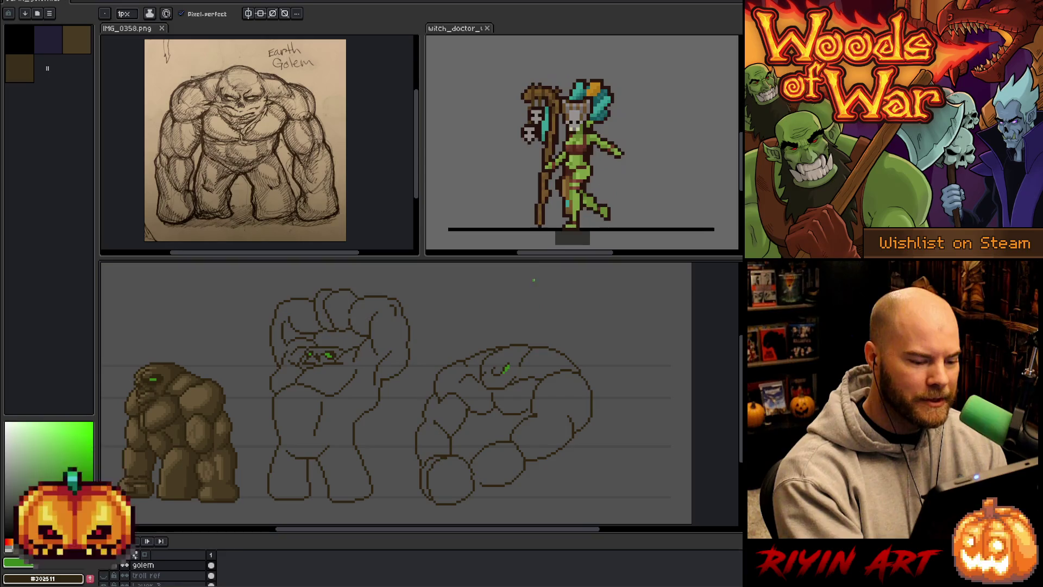
{"action": "left_click", "coordinate": [388, 307], "text": "alt"}
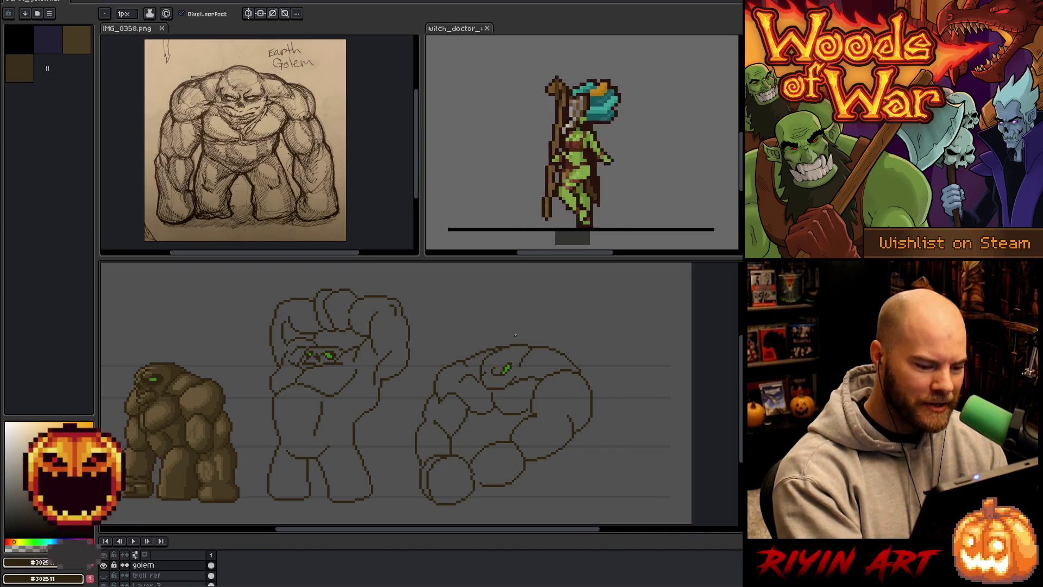
{"action": "key", "text": "alt"}
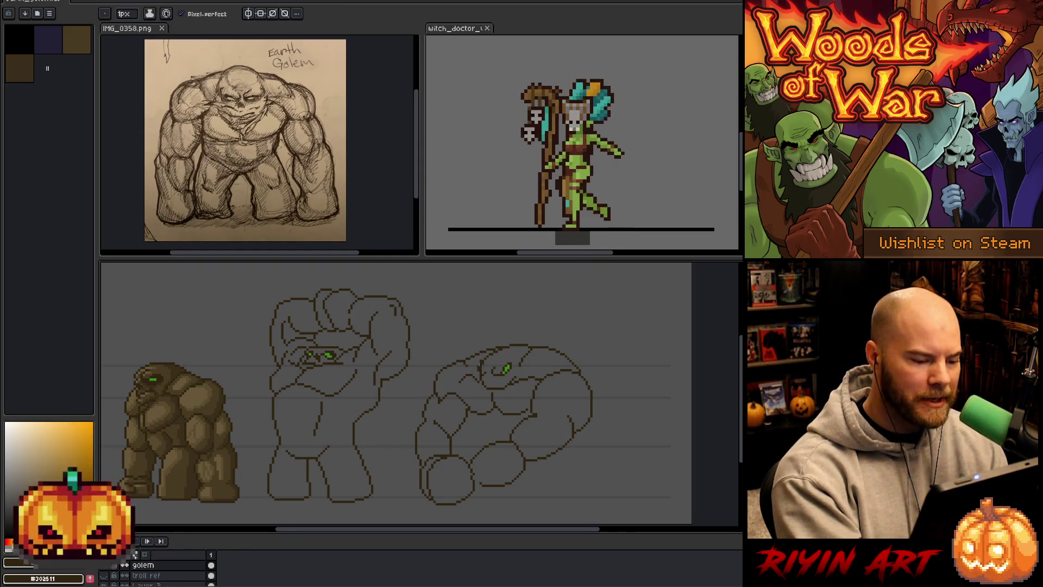
{"action": "key", "text": "b"}
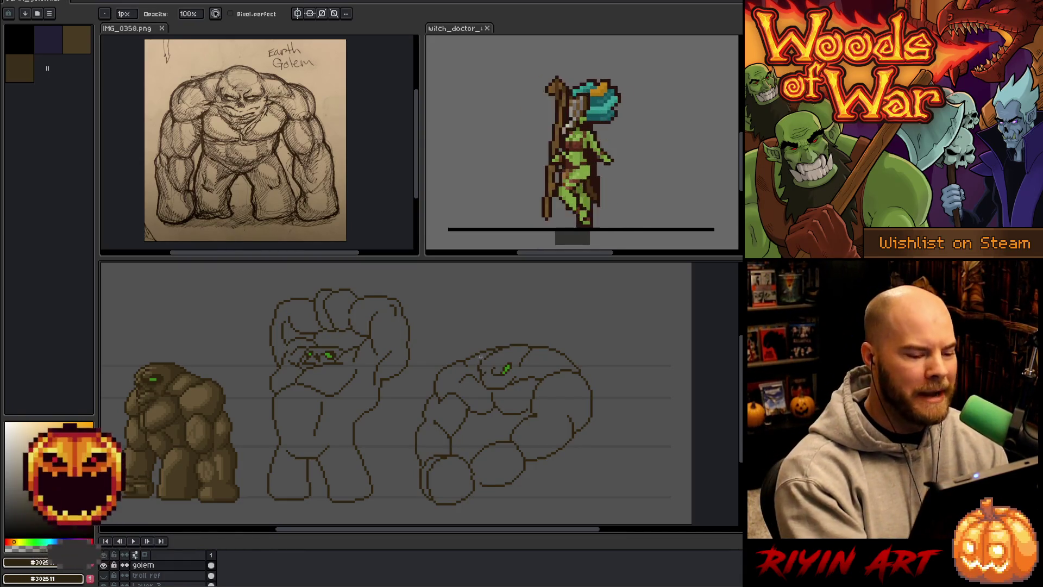
Clean up the brow outline around the eye, alternating pencil and eraser.
{"action": "key", "text": "e"}
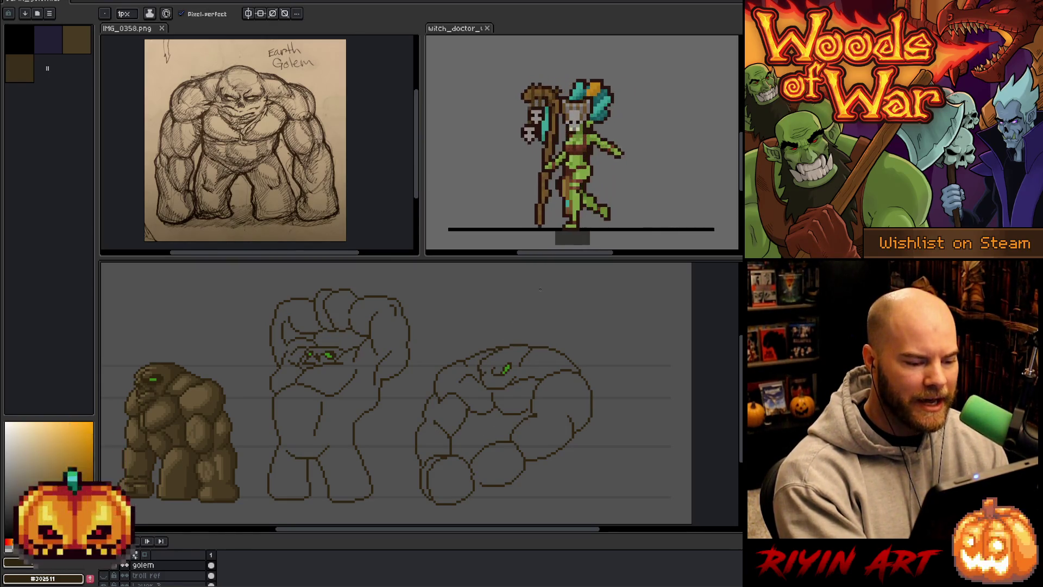
{"action": "key", "text": "b"}
{"action": "key", "text": "e"}
{"action": "key", "text": "b"}
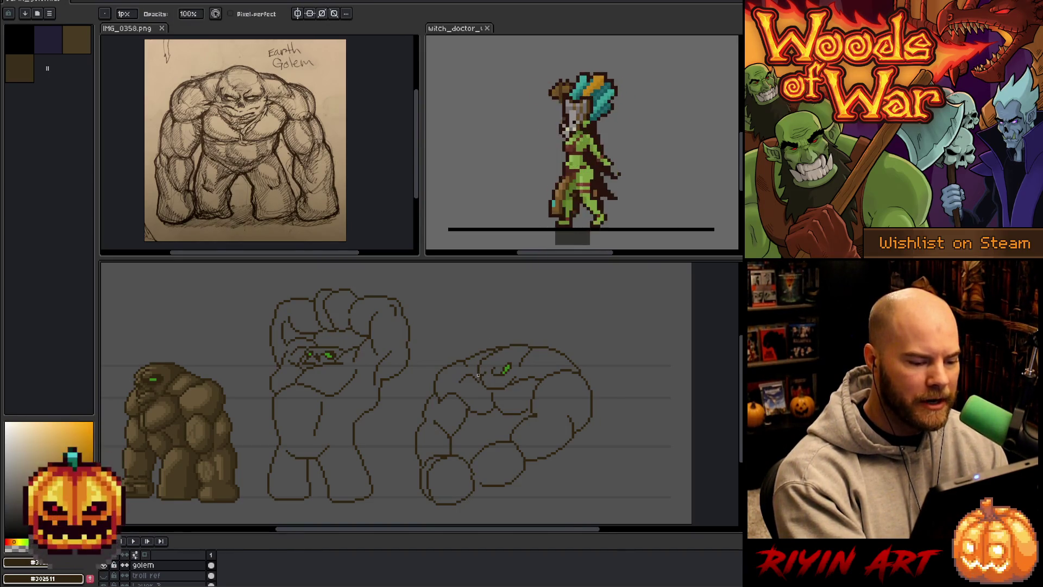
{"action": "key", "text": "e"}
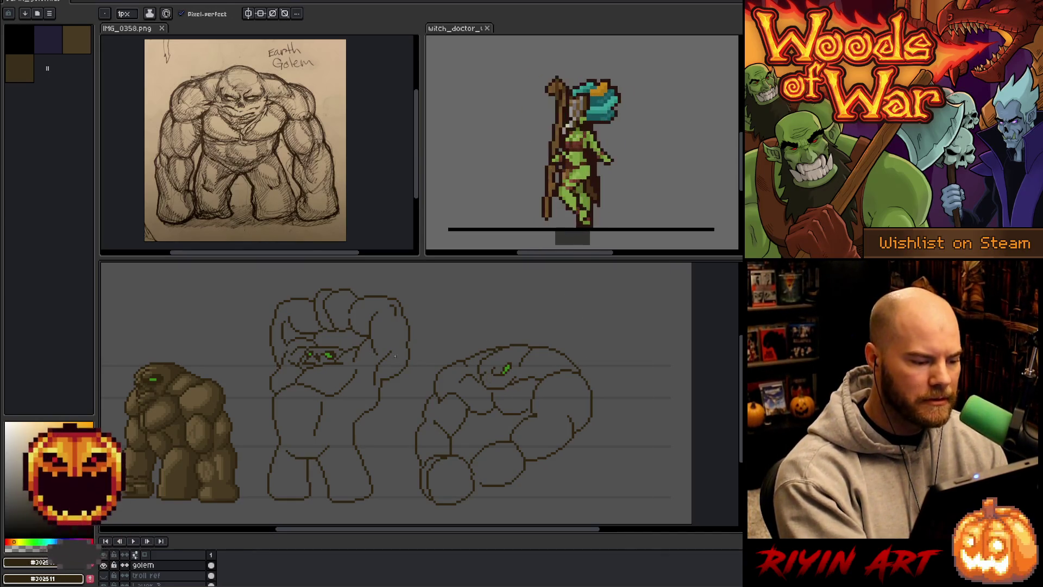
{"action": "key", "text": "i"}
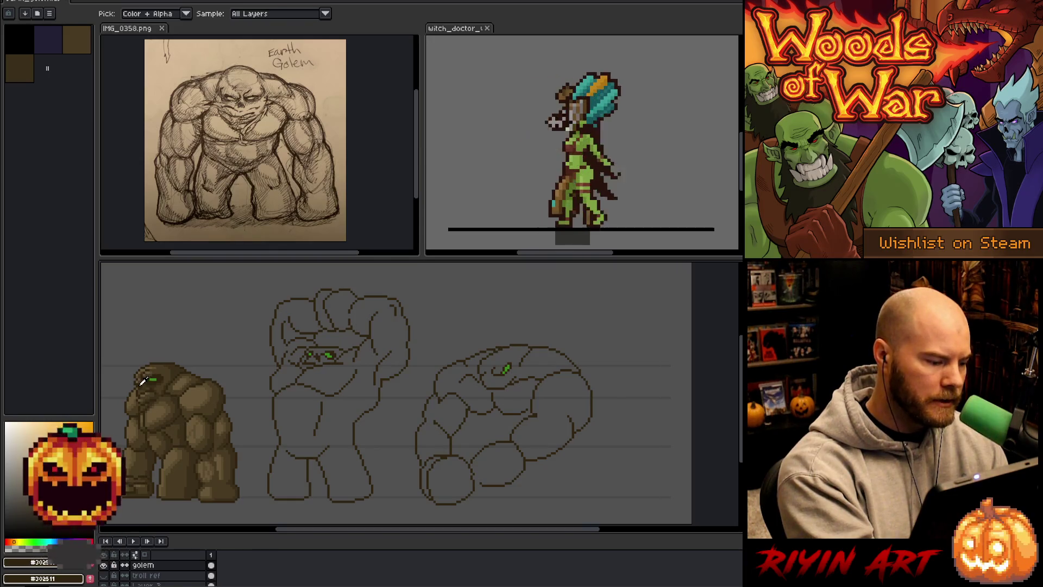
{"action": "key", "text": "b"}
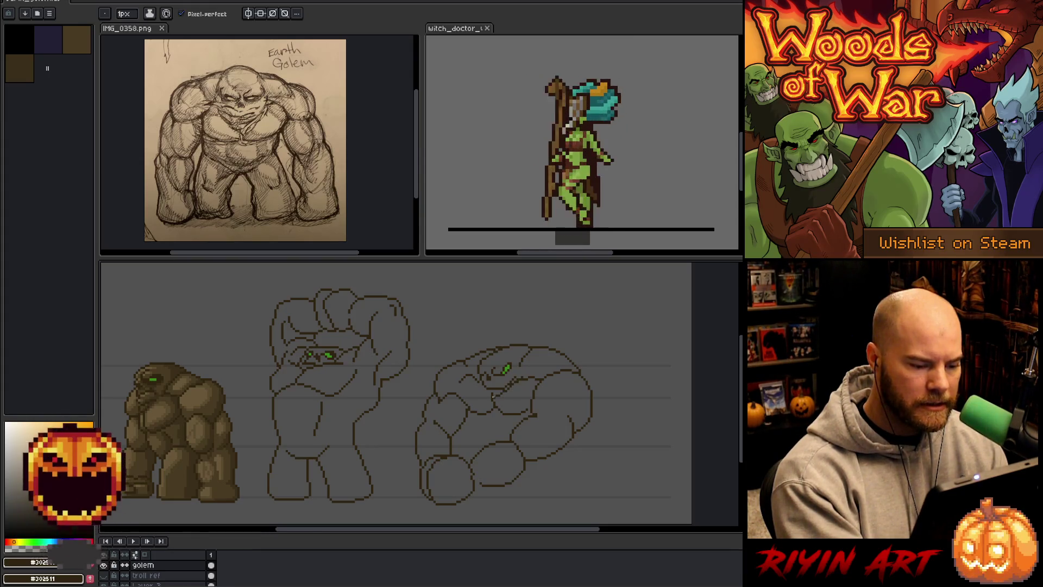
Keep refining the brow lines around the third pose's green eye.
{"action": "key", "text": "b"}
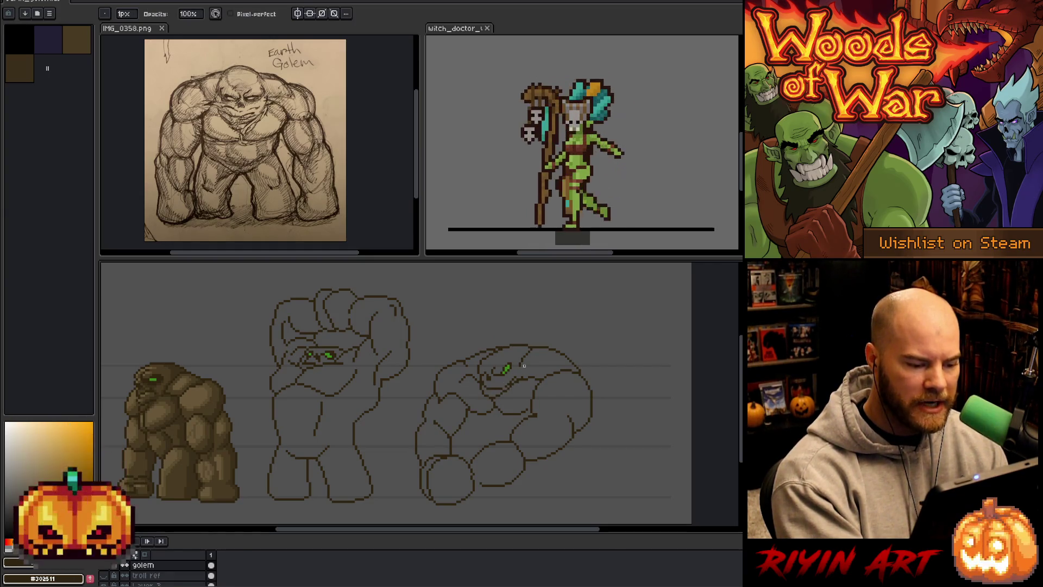
{"action": "key", "text": "e"}
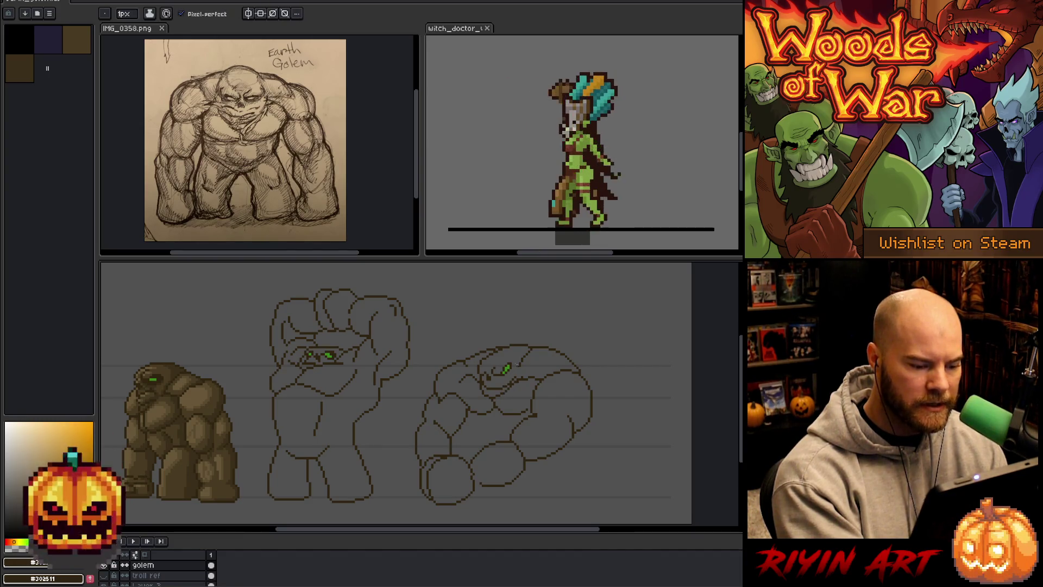
{"action": "key", "text": "b"}
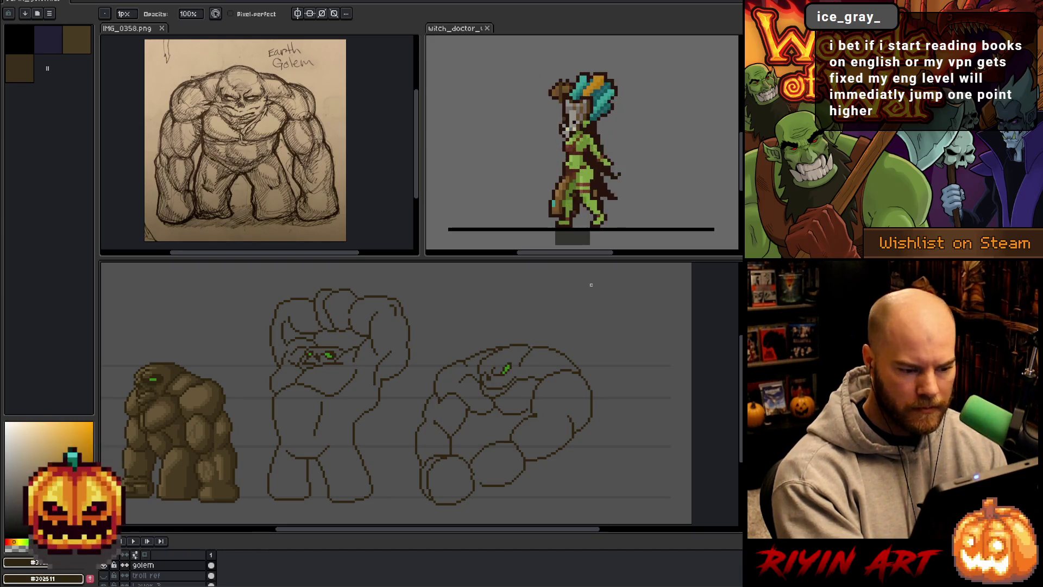
{"action": "key", "text": "e"}
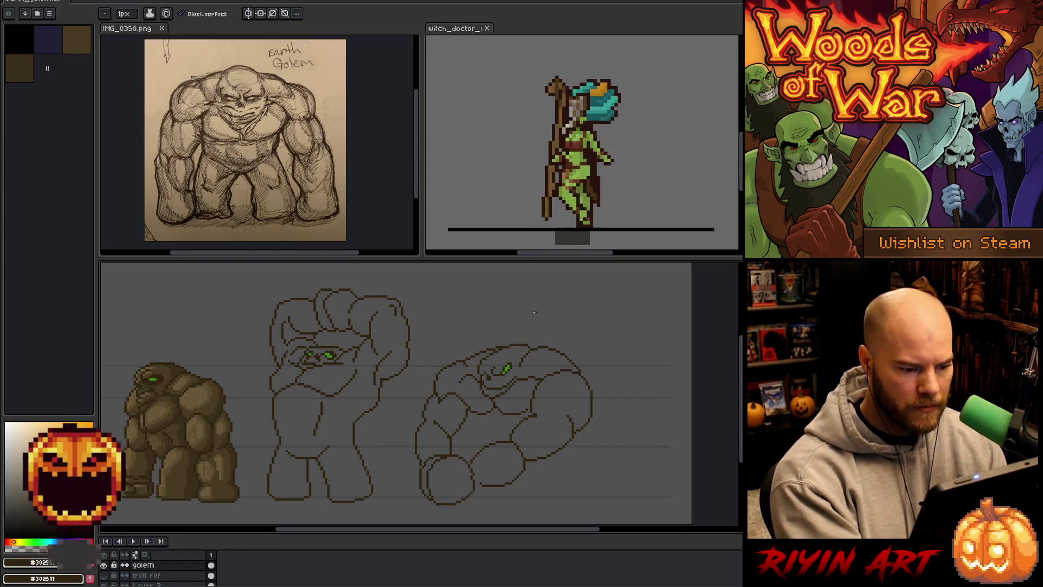
{"action": "key", "text": "b"}
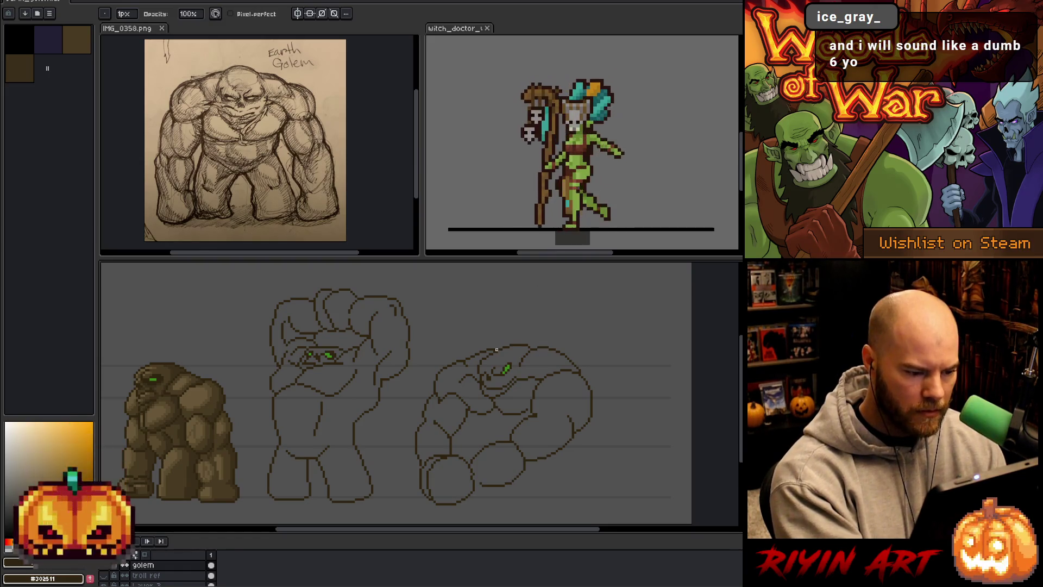
Select the linework on top of the third pose's head to reshape its crown, then resume drawing.
{"action": "key", "text": "v"}
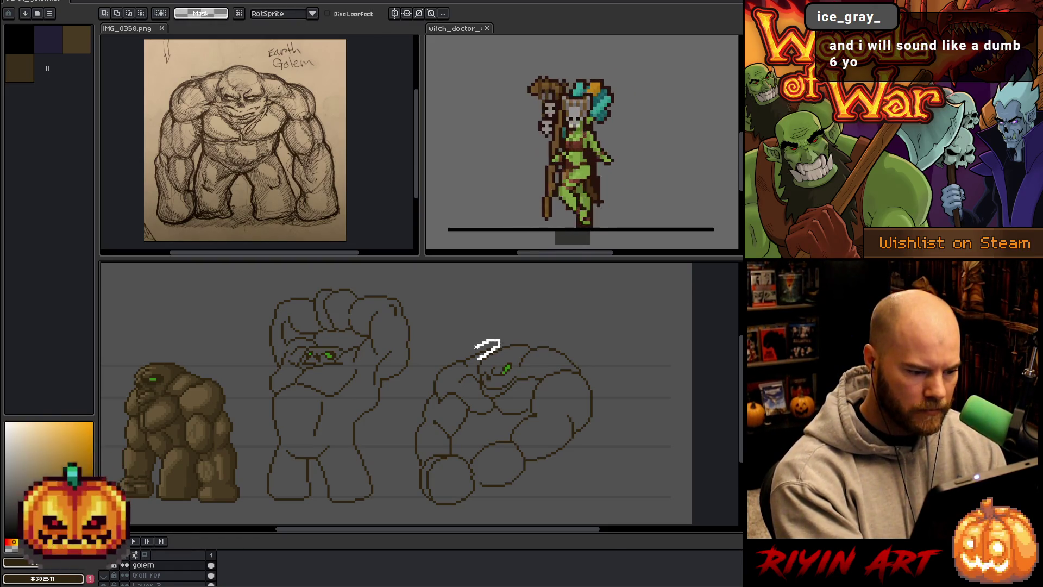
{"action": "left_click_drag", "start_coordinate": [463, 336], "coordinate": [501, 369]}
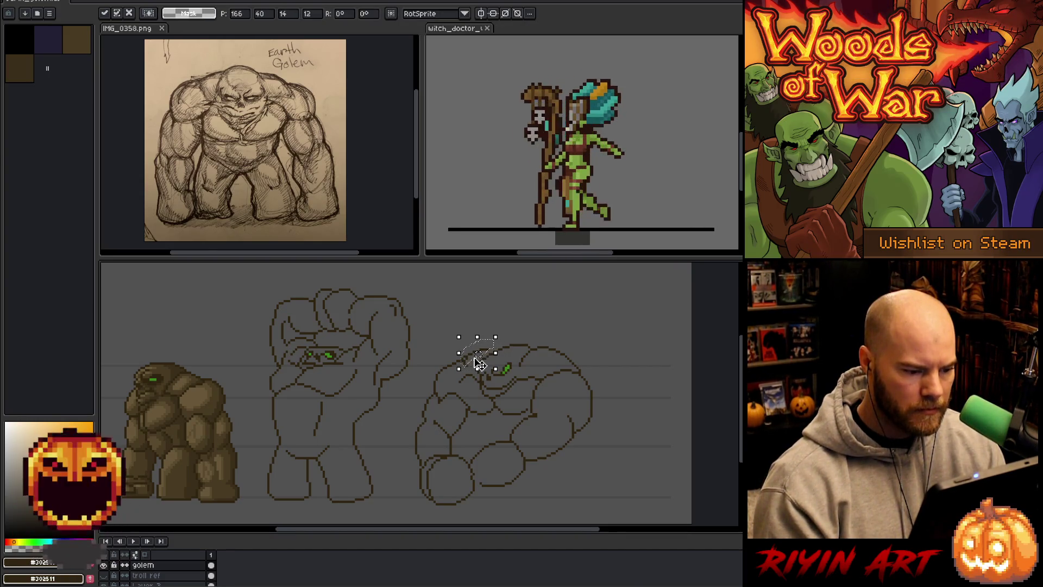
{"action": "key", "text": "b"}
{"action": "key", "text": "b"}
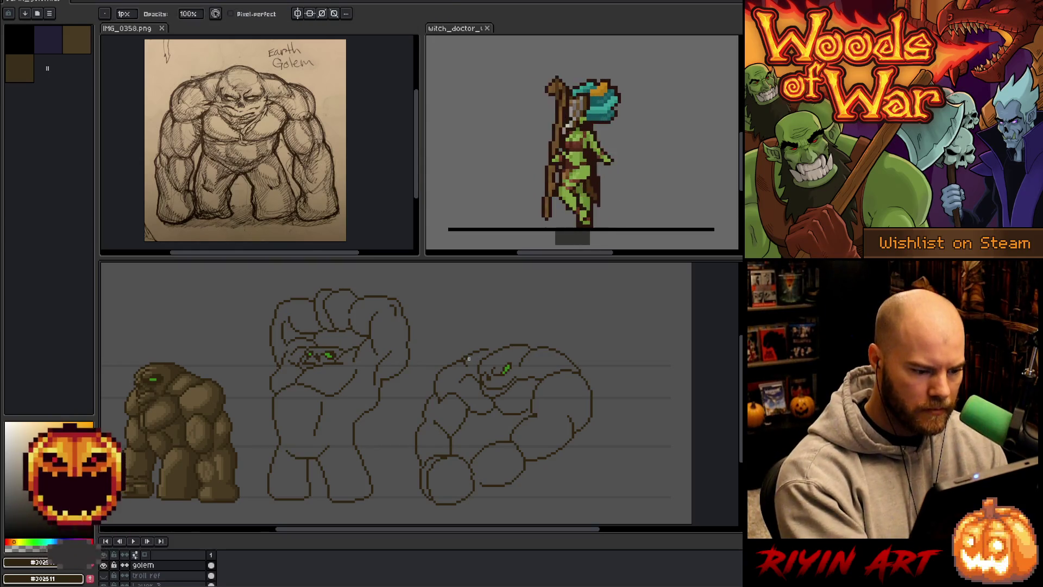
{"action": "key", "text": "e"}
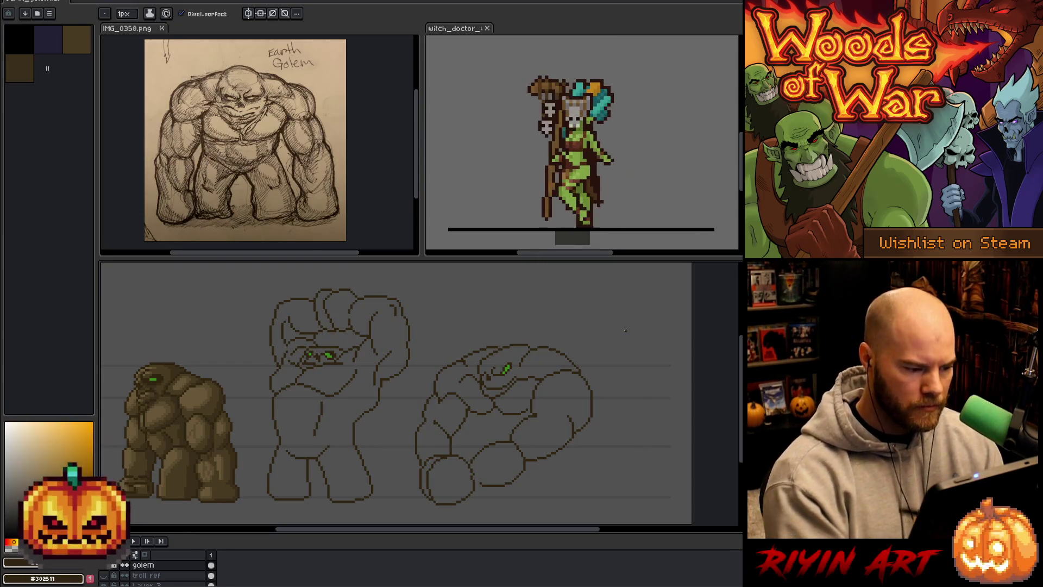
Retouch the third pose's eye, sampling green and brown outline colours from the artwork.
{"action": "key", "text": "b"}
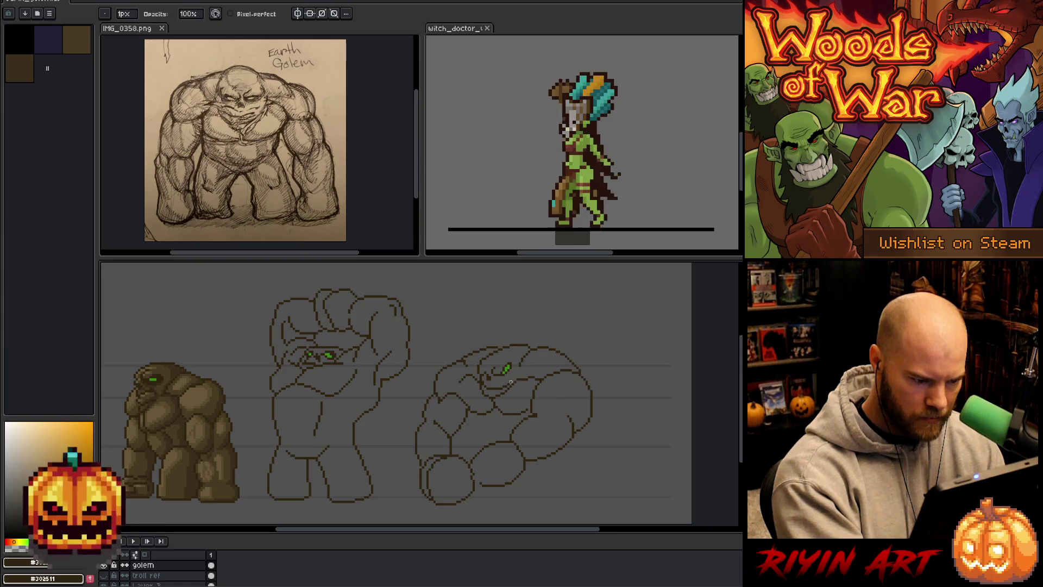
{"action": "key", "text": "e"}
{"action": "key", "text": "b"}
{"action": "key", "text": "e"}
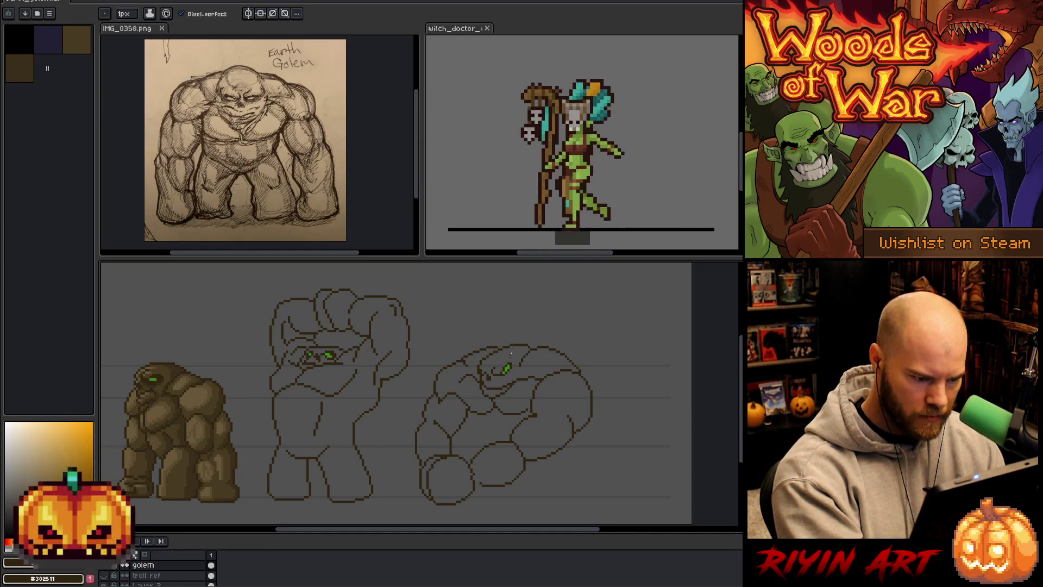
{"action": "left_click", "coordinate": [507, 369], "text": "alt"}
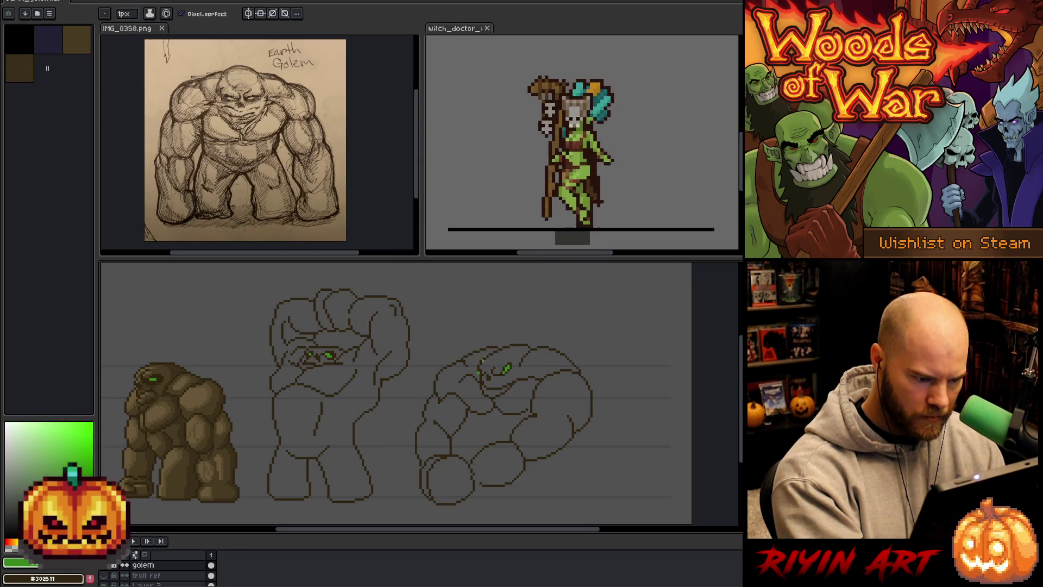
{"action": "left_click", "coordinate": [484, 372], "text": "alt"}
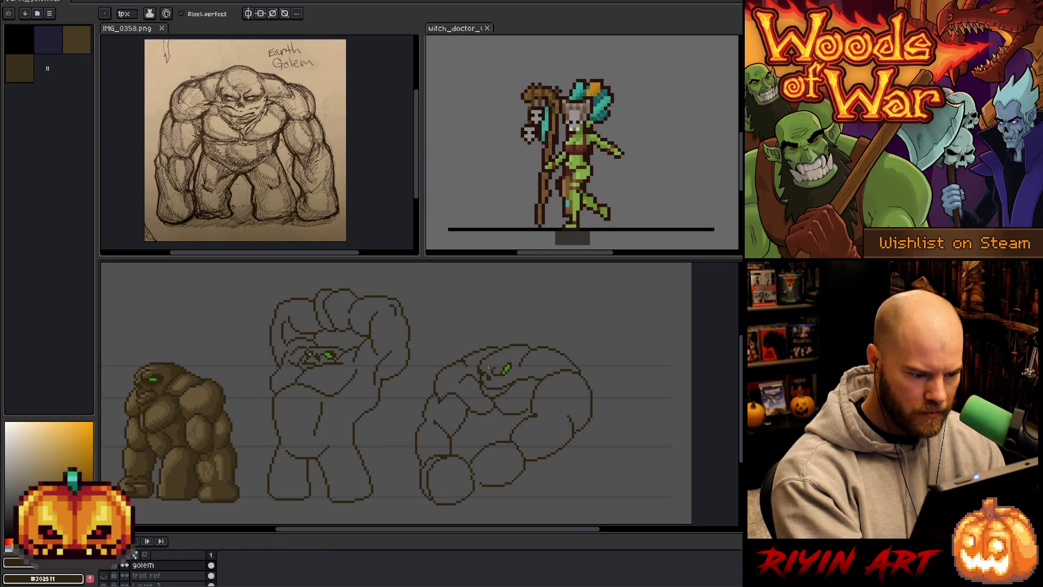
{"action": "left_click", "coordinate": [508, 366], "text": "alt"}
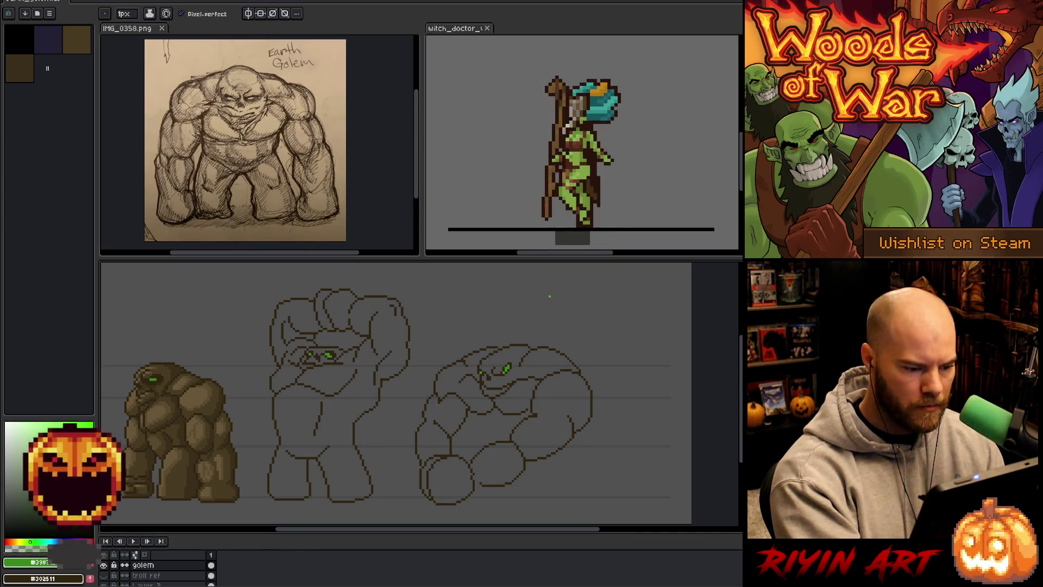
{"action": "left_click", "coordinate": [478, 371], "text": "alt"}
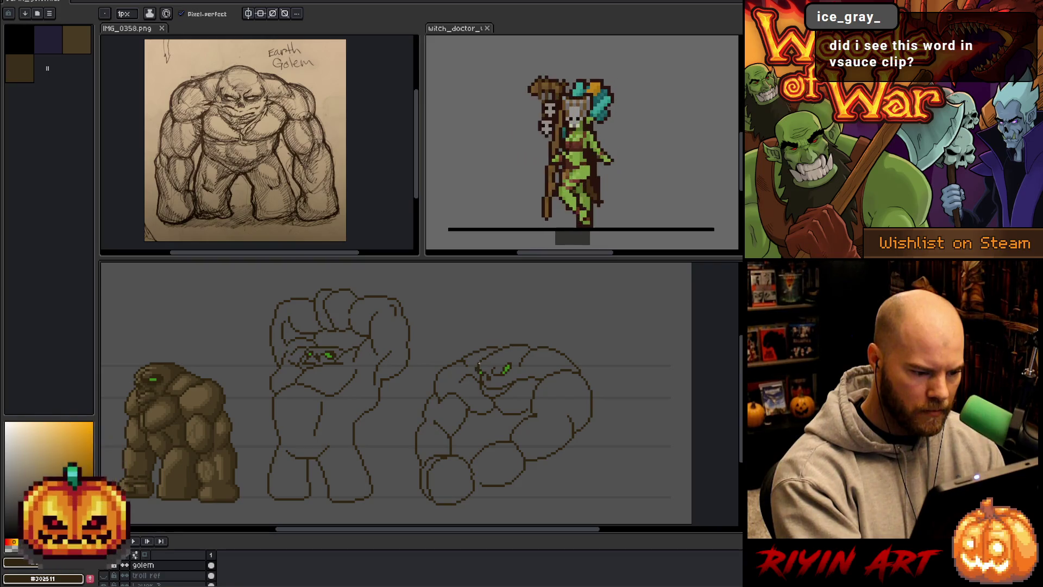
Rework the brow pixels above the eye with pencil and eraser.
{"action": "key", "text": "e"}
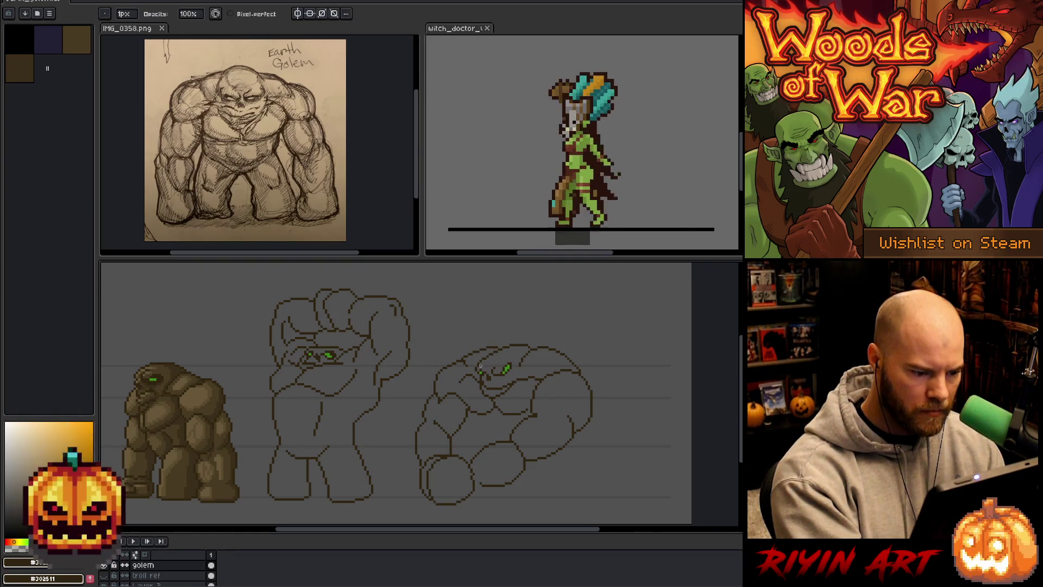
{"action": "key", "text": "b"}
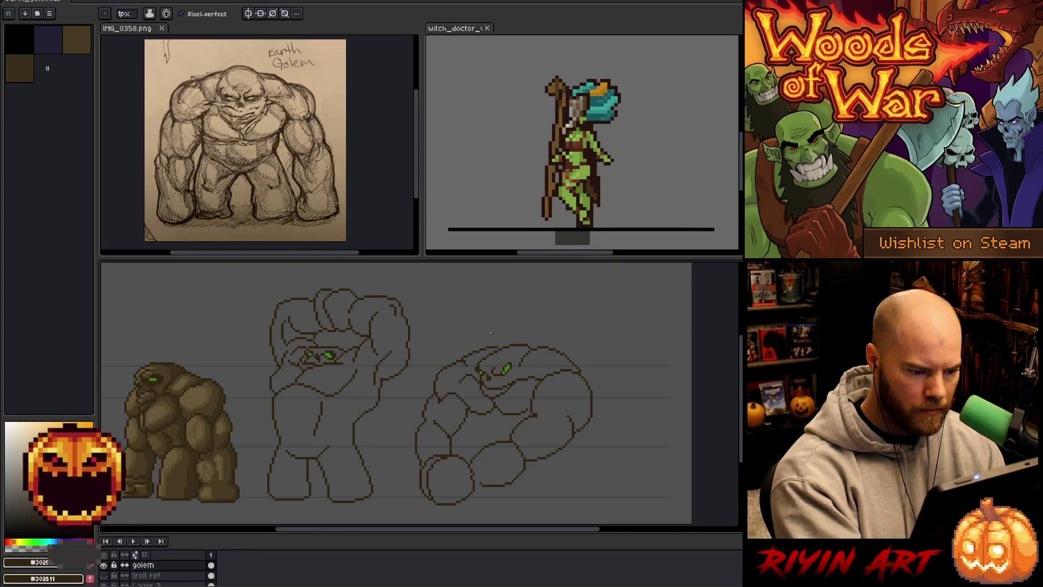
{"action": "key", "text": "e"}
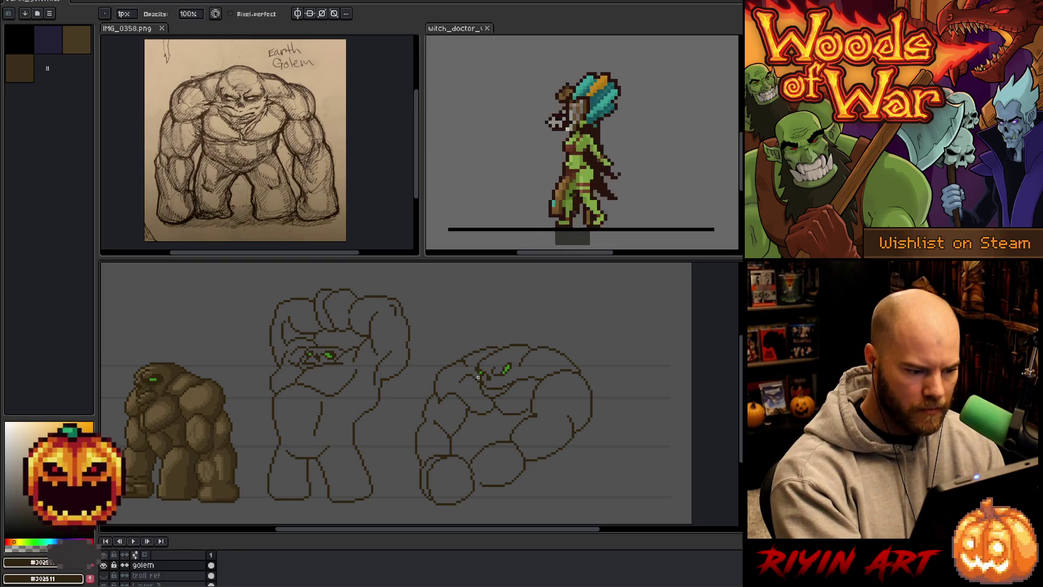
{"action": "key", "text": "e"}
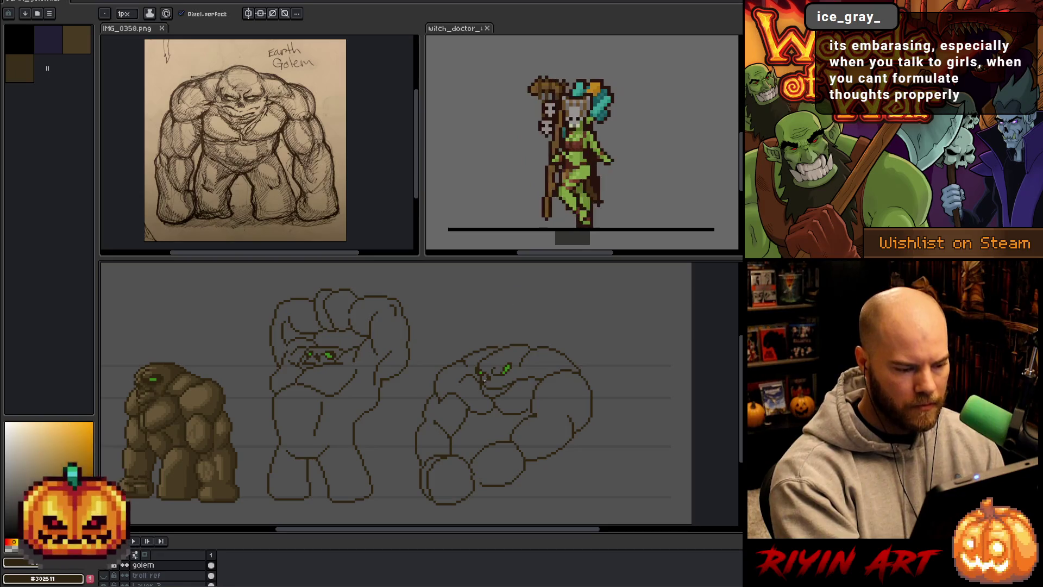
{"action": "key", "text": "e"}
{"action": "key", "text": "e"}
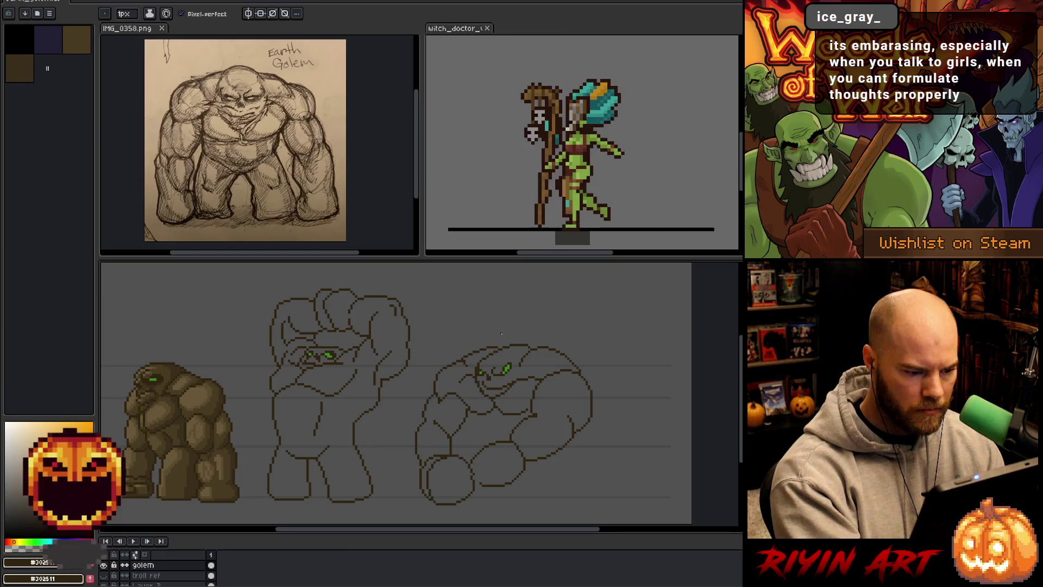
{"action": "key", "text": "e"}
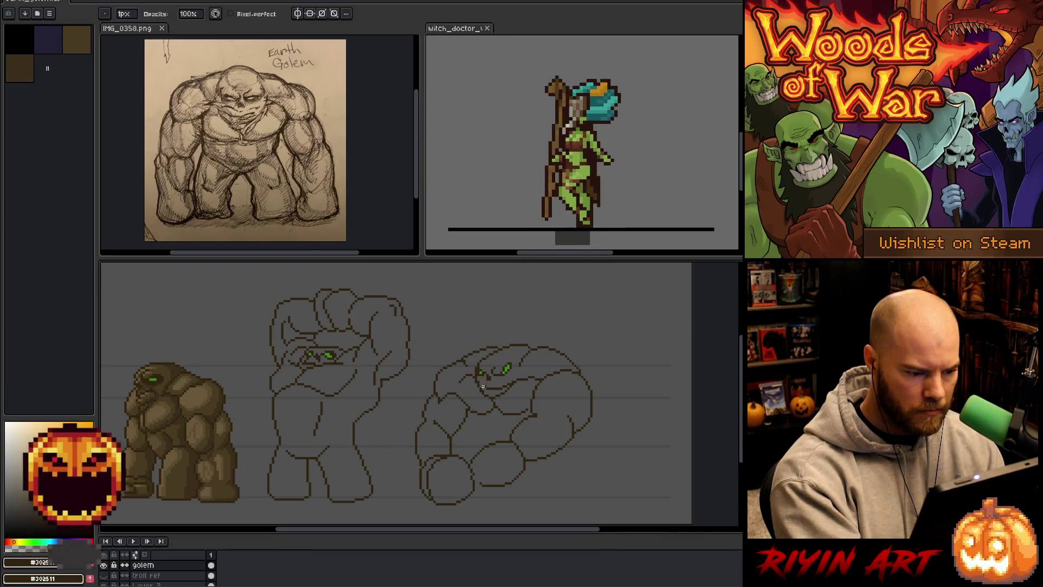
Redraw the third pose's face with two green eye pixels below the brow line.
{"action": "key", "text": "b"}
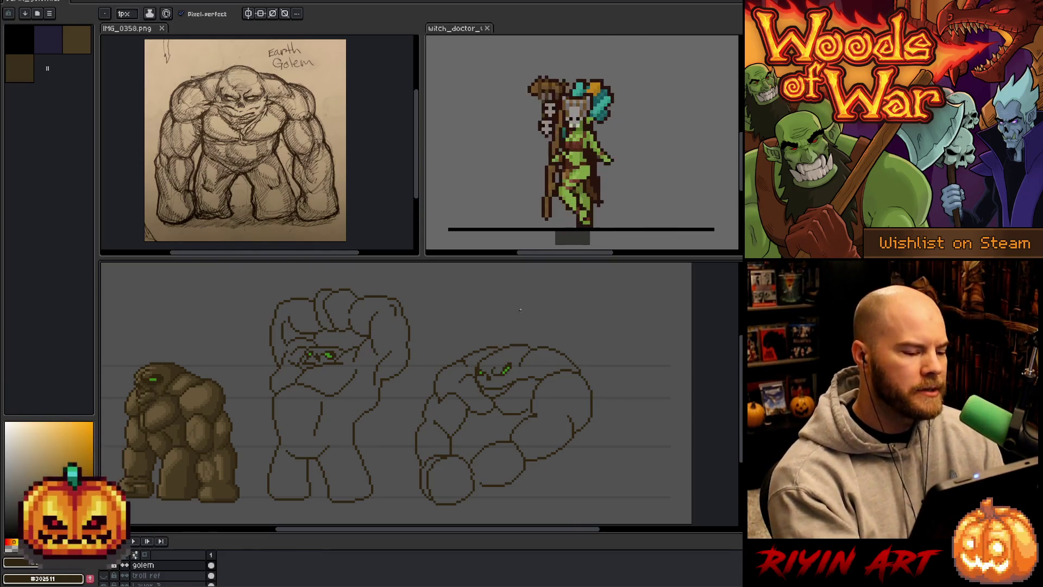
Sample green and dark brown outline colours while adjusting the third pose's eyes.
{"action": "left_click", "coordinate": [507, 368], "text": "alt"}
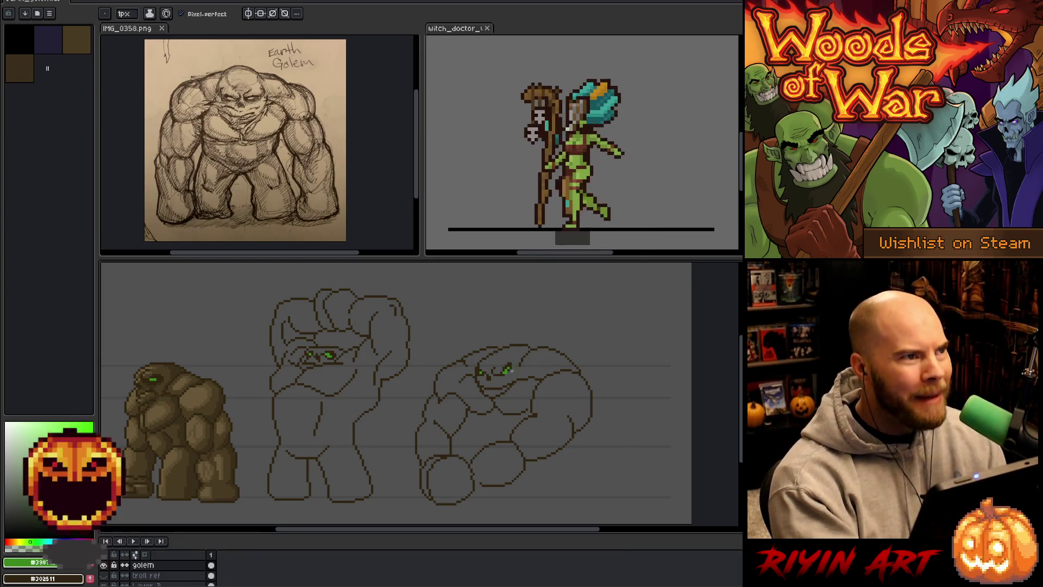
{"action": "left_click", "coordinate": [516, 360], "text": "alt"}
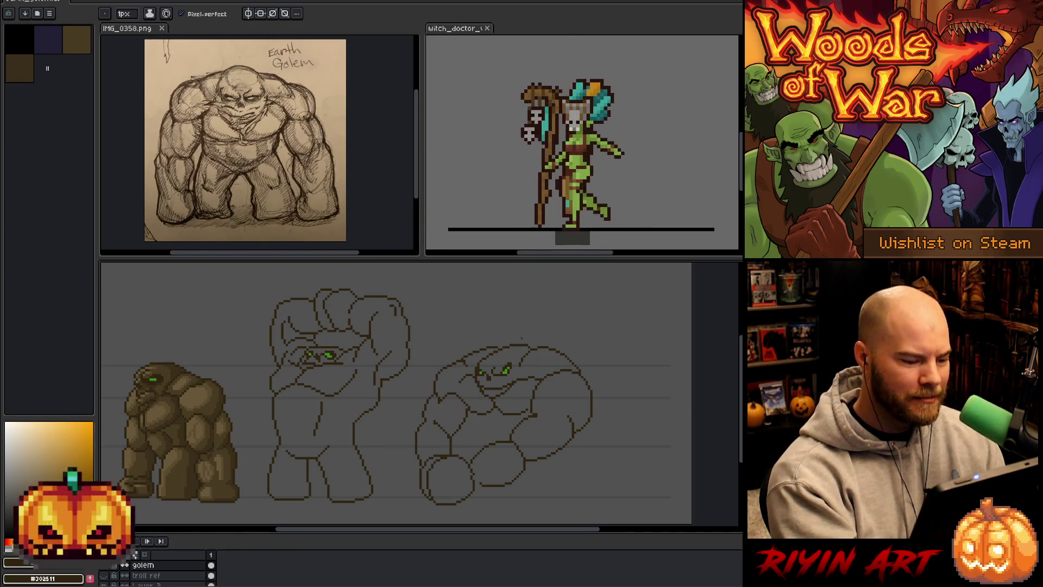
{"action": "left_click", "coordinate": [484, 369], "text": "alt"}
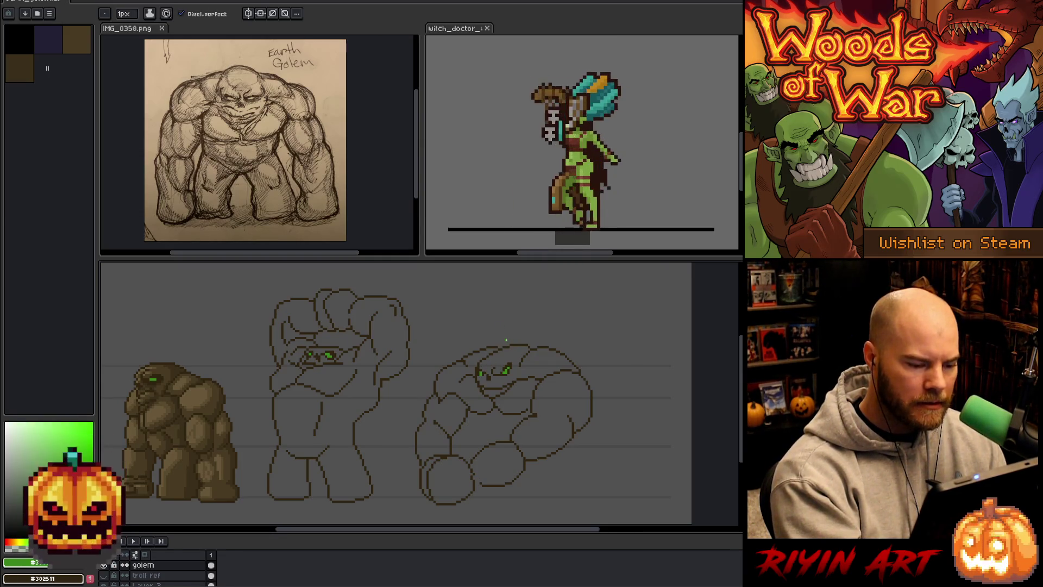
{"action": "left_click", "coordinate": [487, 369], "text": "alt"}
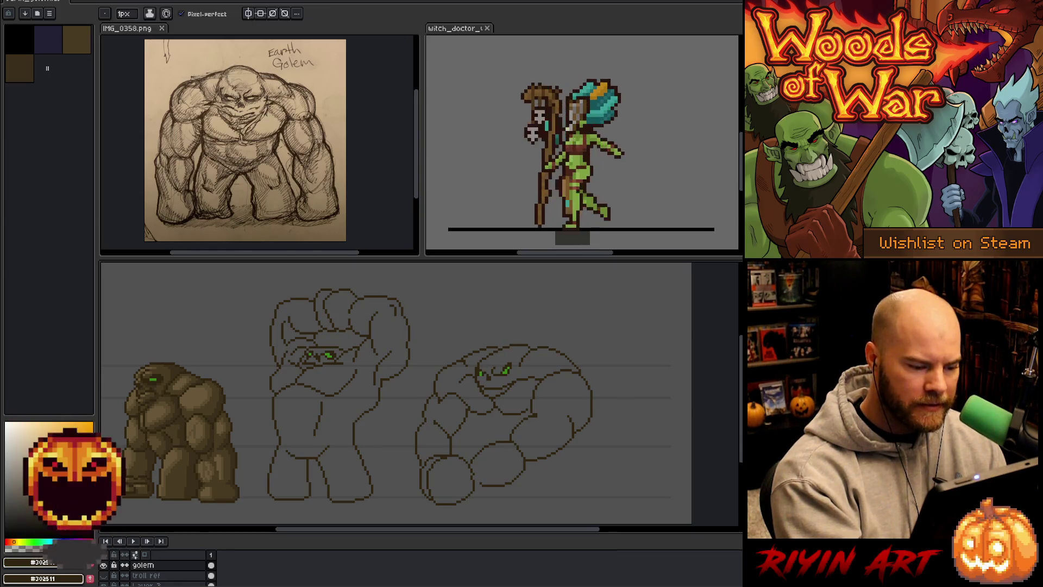
{"action": "left_click", "coordinate": [486, 369], "text": "alt"}
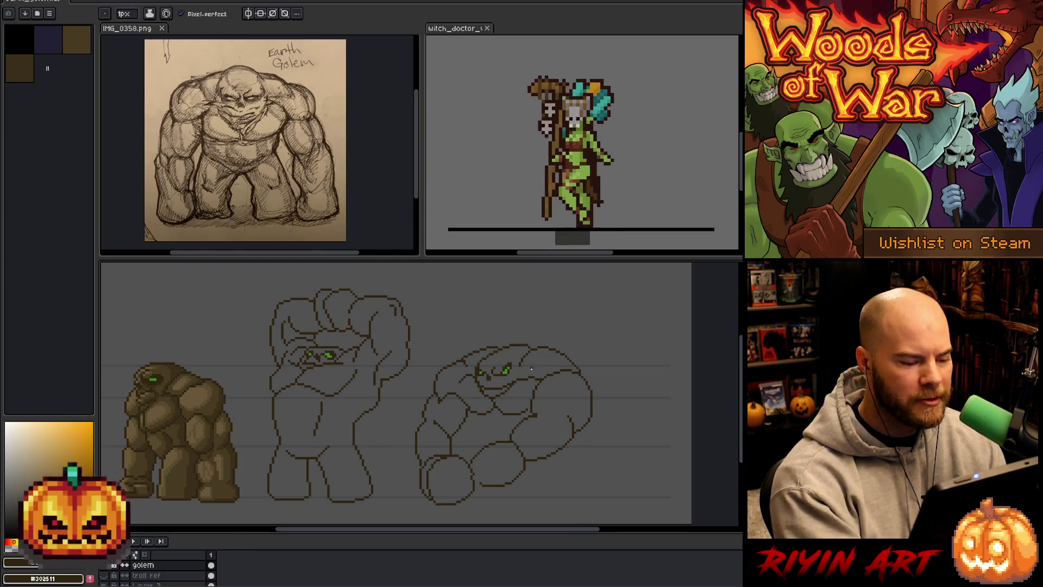
Select all and deselect, then continue reworking the eyes and brow outline.
{"action": "key", "text": "ctrl+a"}
{"action": "key", "text": "ctrl+d"}
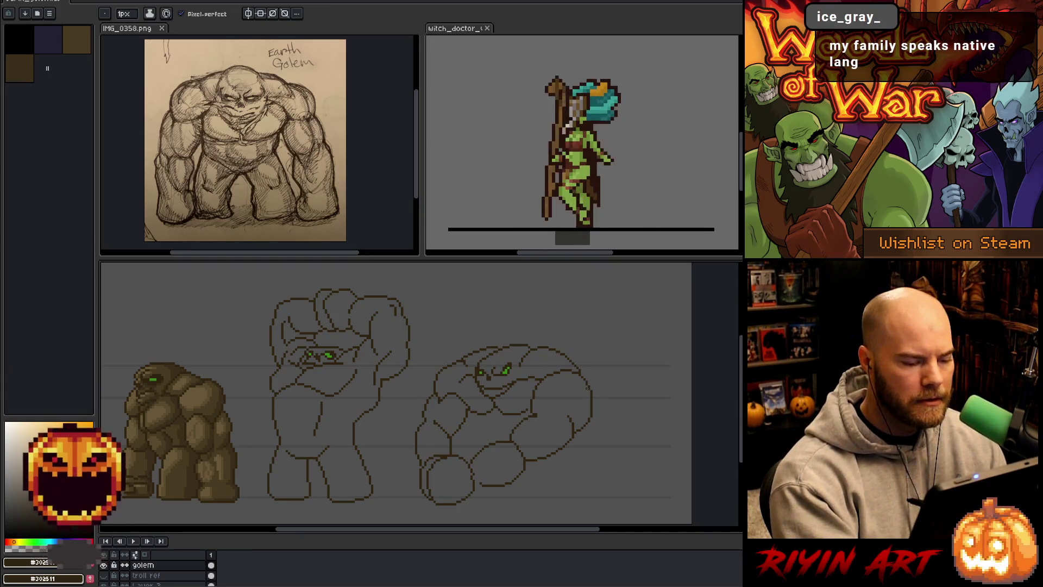
{"action": "key", "text": "b"}
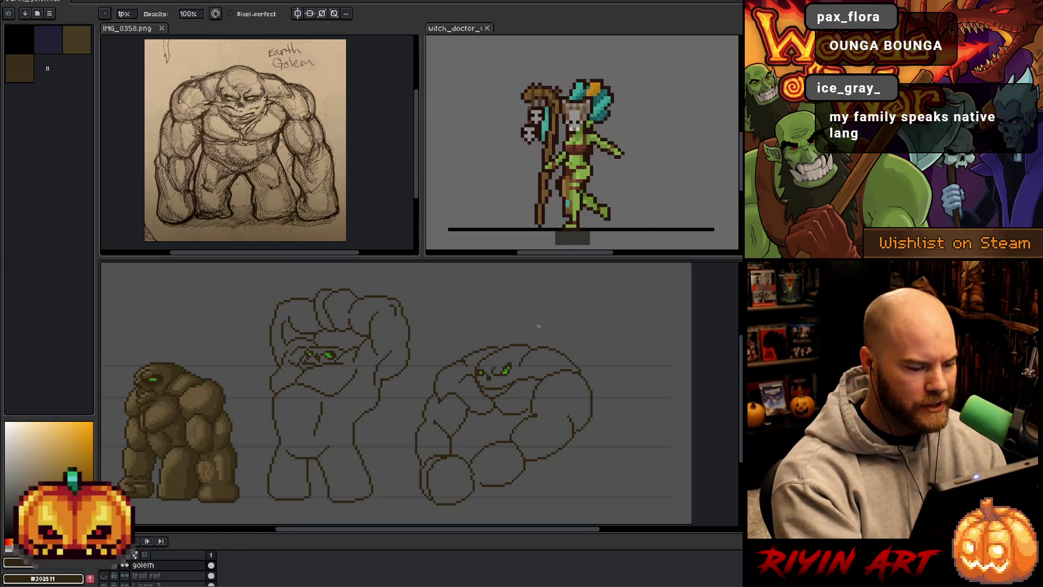
{"action": "key", "text": "e"}
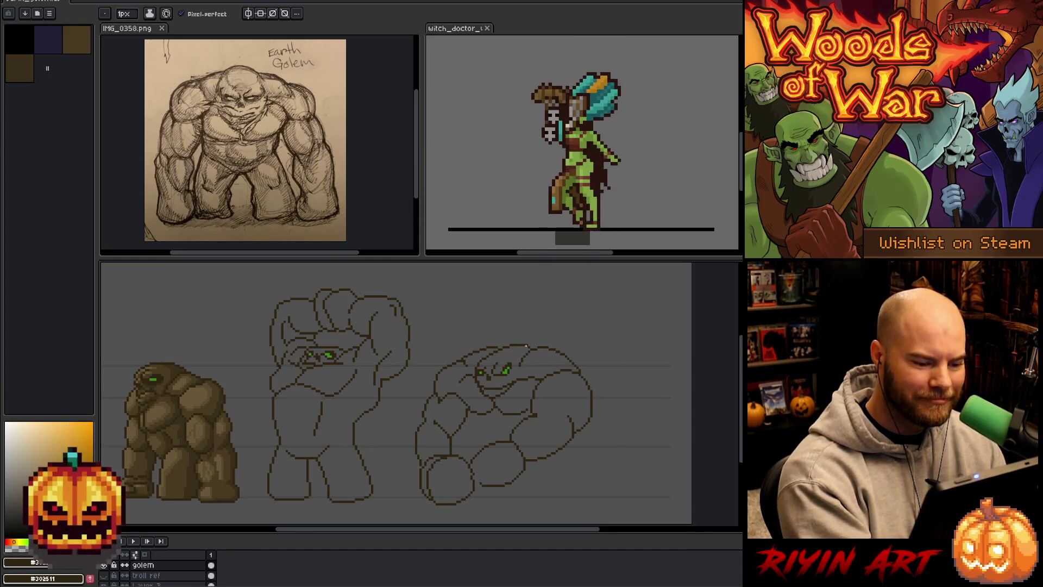
{"action": "key", "text": "b"}
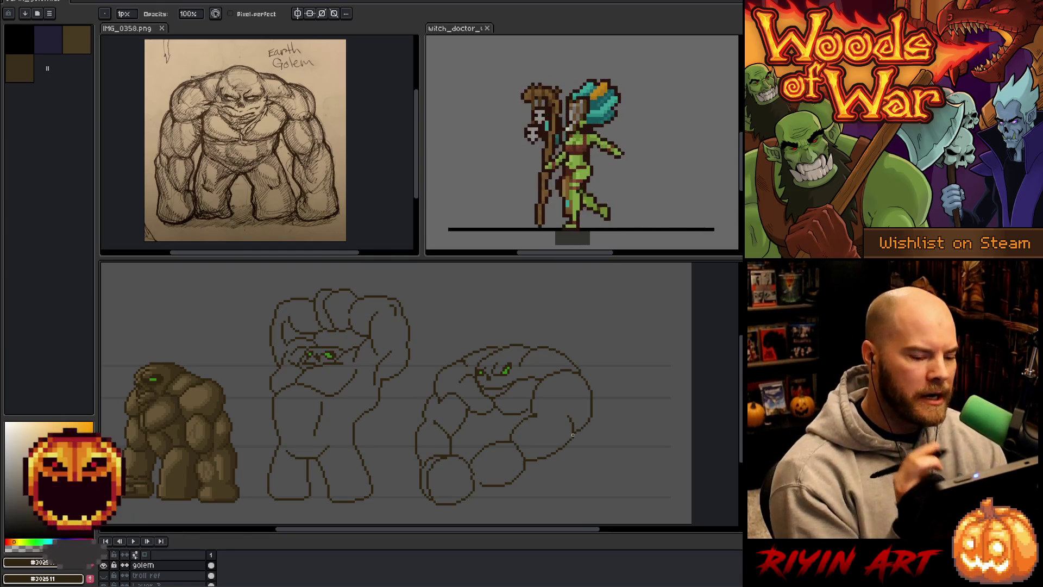
Repaint the eye pixels on the third pose, shifting its green eyes and outline.
{"action": "key", "text": "e"}
{"action": "key", "text": "alt"}
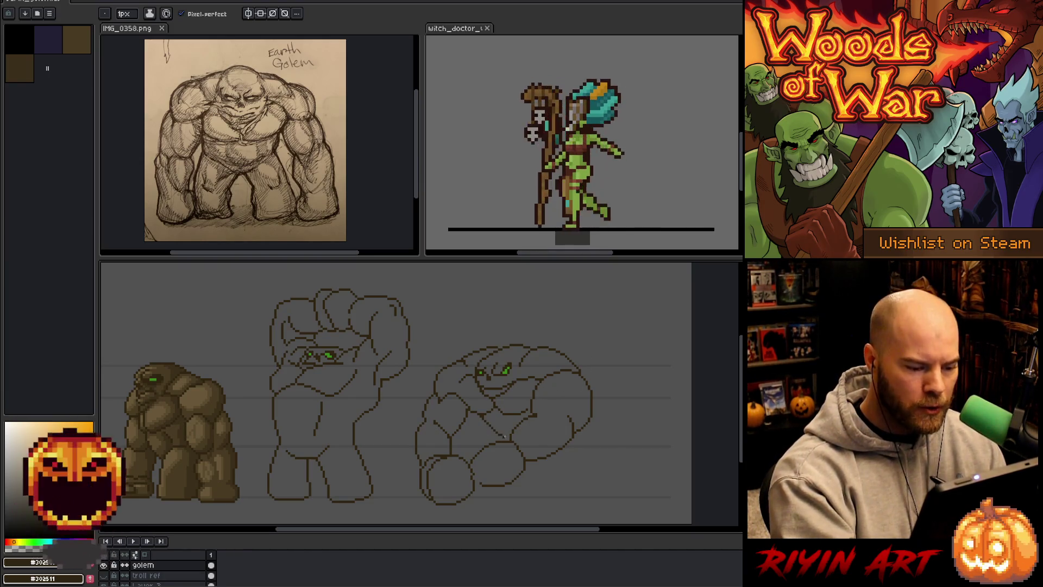
{"action": "key", "text": "b"}
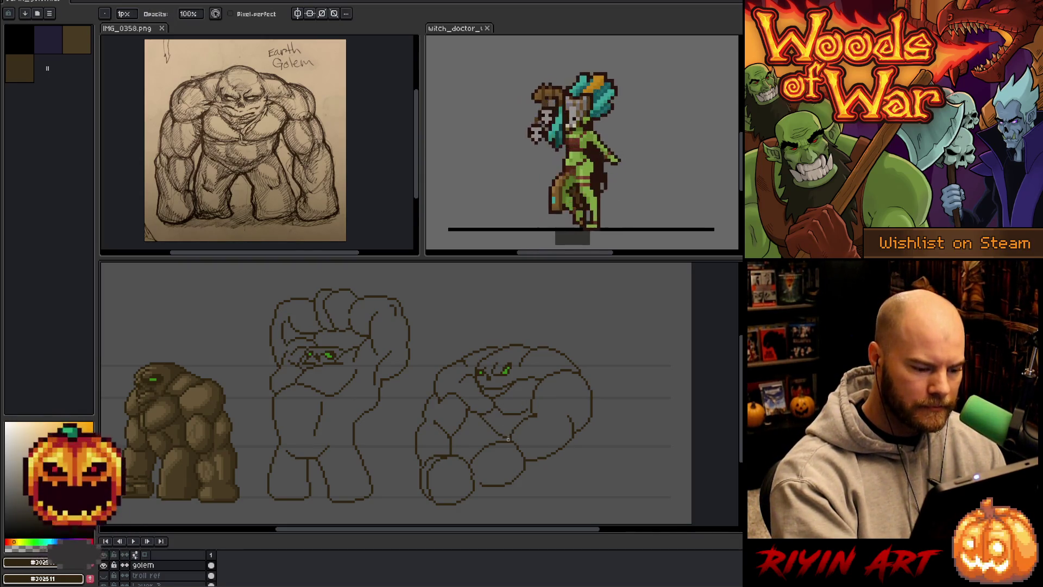
{"action": "key", "text": "e"}
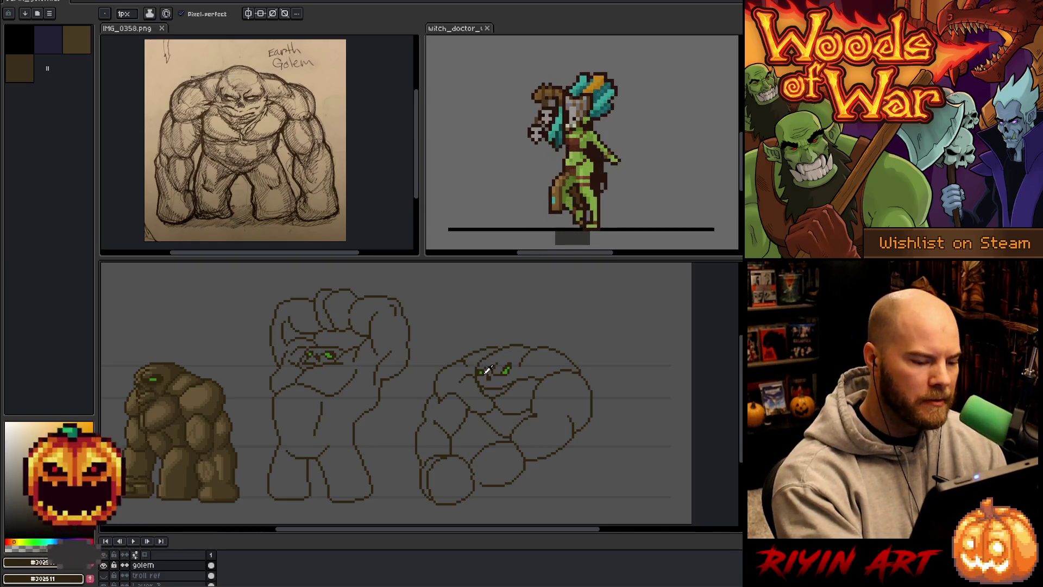
Pick green and #302511 and redraw the third pose's face with a single green eye.
{"action": "left_click", "coordinate": [506, 368], "text": "alt"}
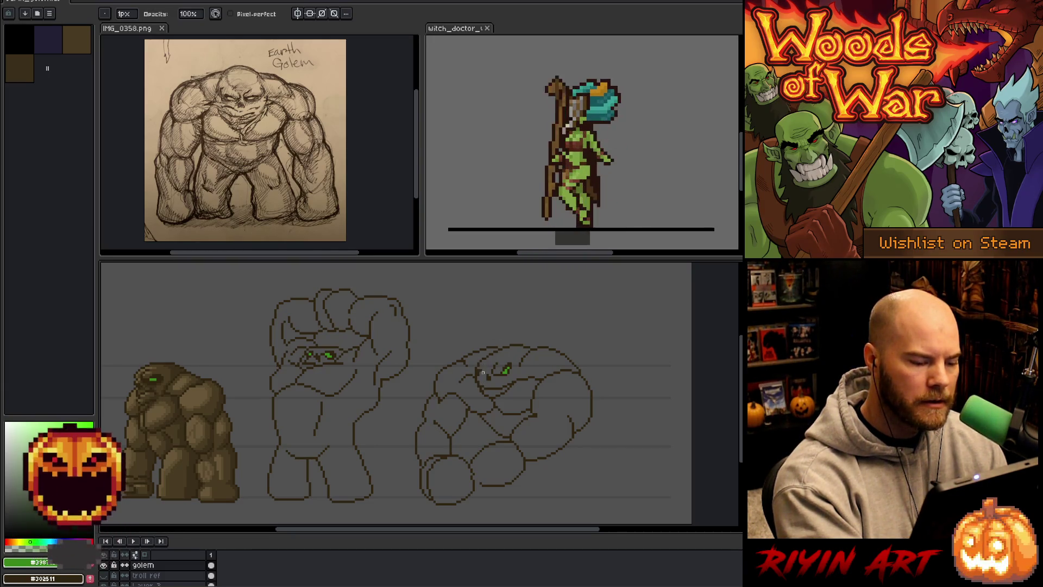
{"action": "left_click", "coordinate": [481, 372], "text": "alt"}
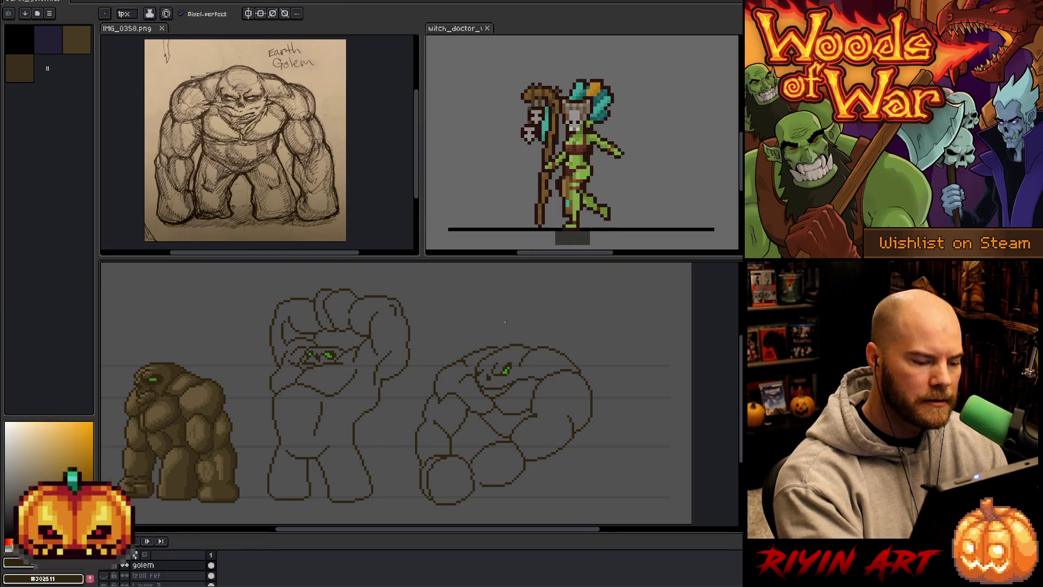
{"action": "key", "text": "b"}
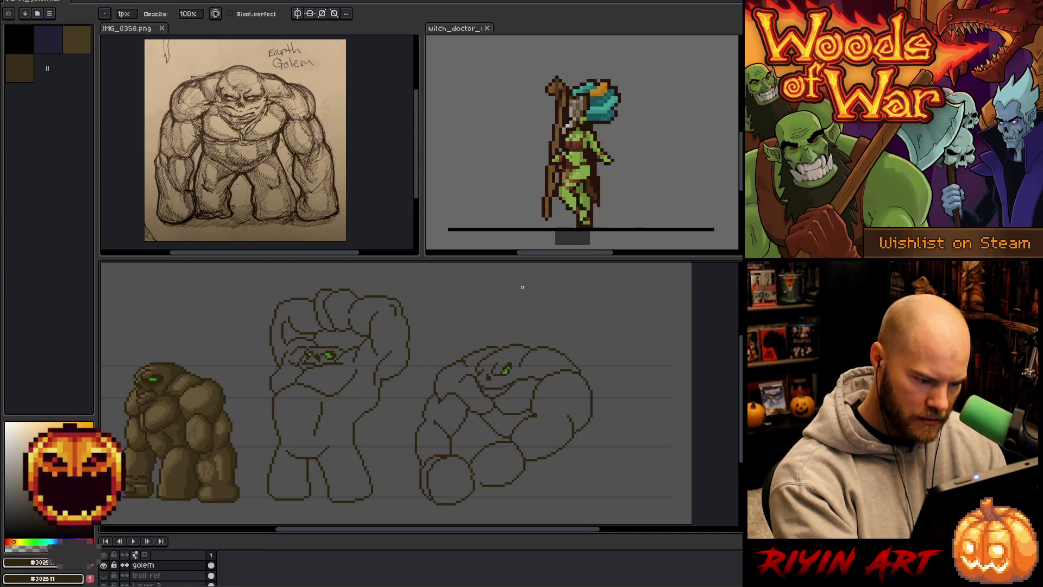
{"action": "key", "text": "m"}
{"action": "left_click_drag", "start_coordinate": [481, 370], "coordinate": [492, 383]}
{"action": "key", "text": "ctrl+d"}
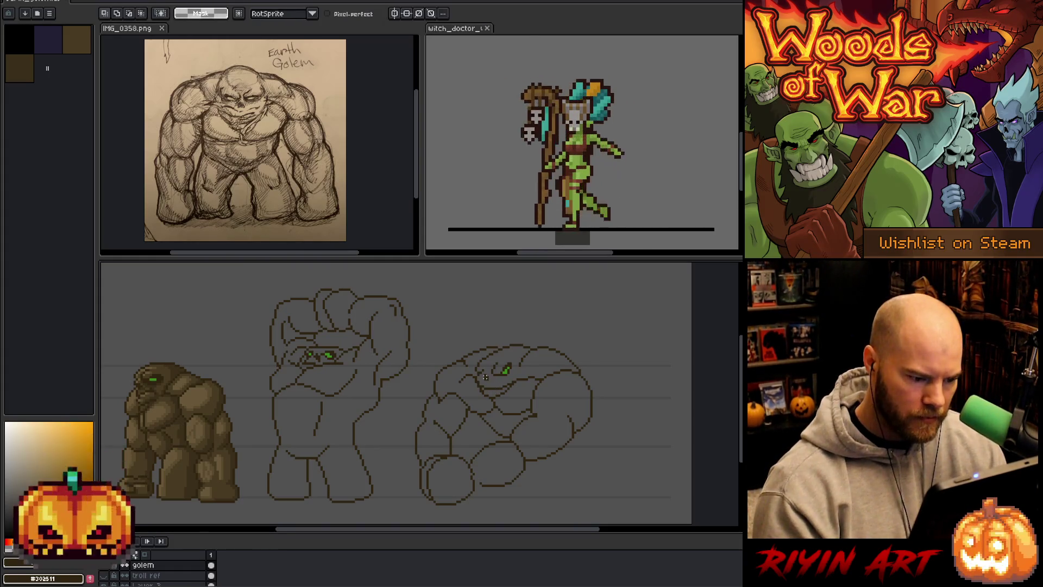
{"action": "key", "text": "b"}
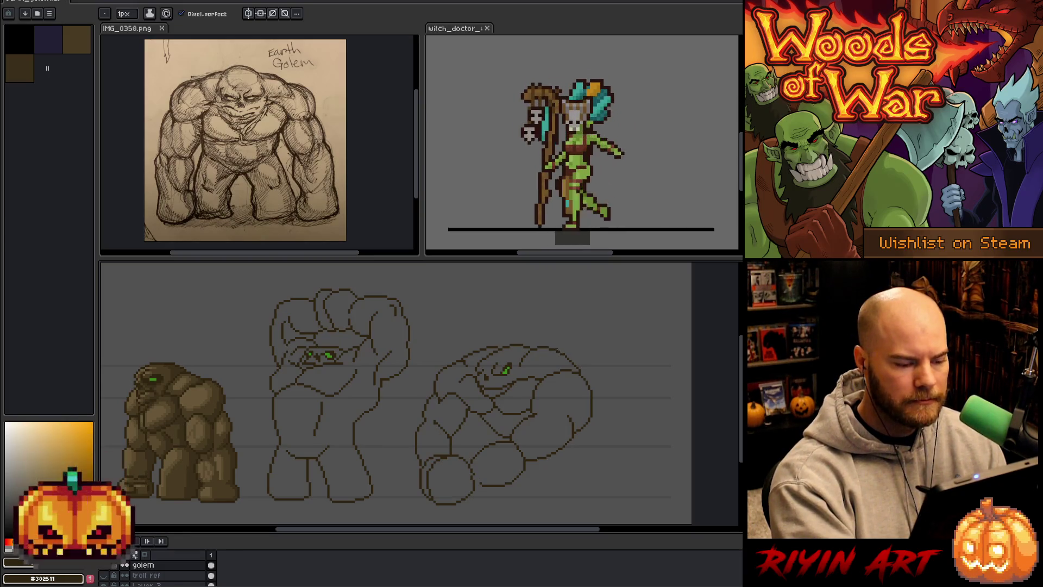
{"action": "key", "text": "e"}
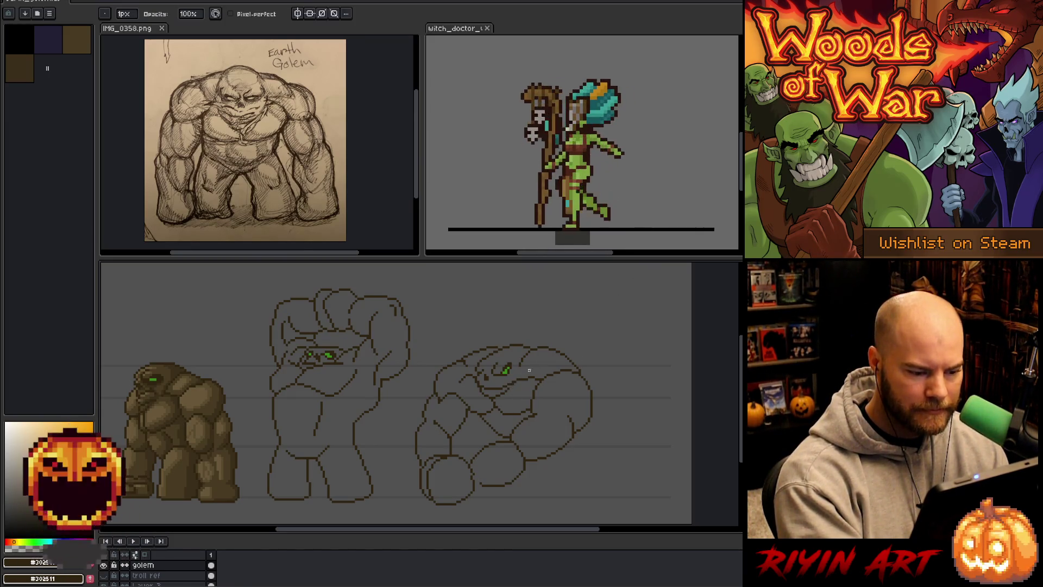
{"action": "key", "text": "e"}
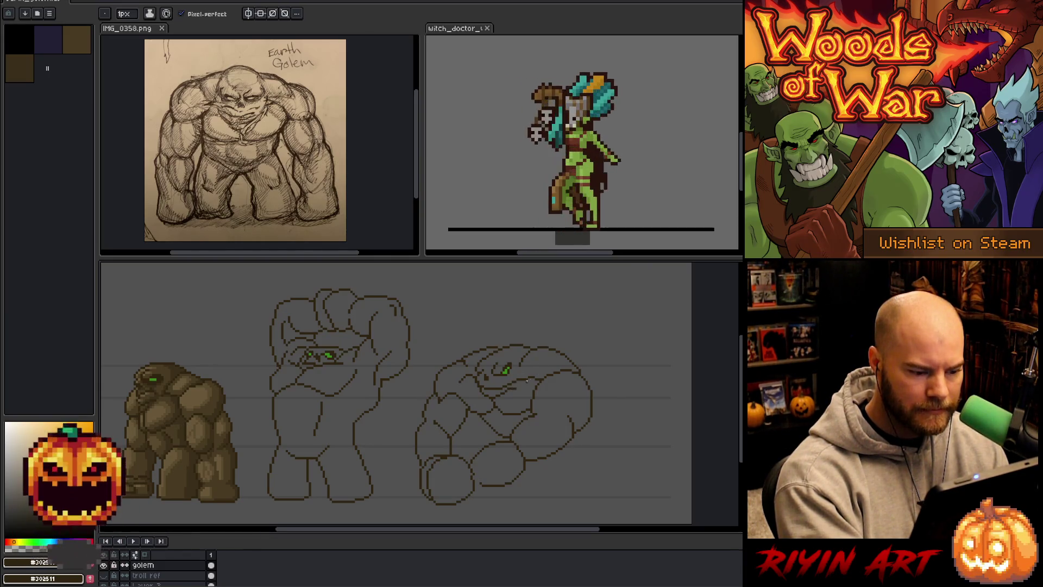
{"action": "key", "text": "b"}
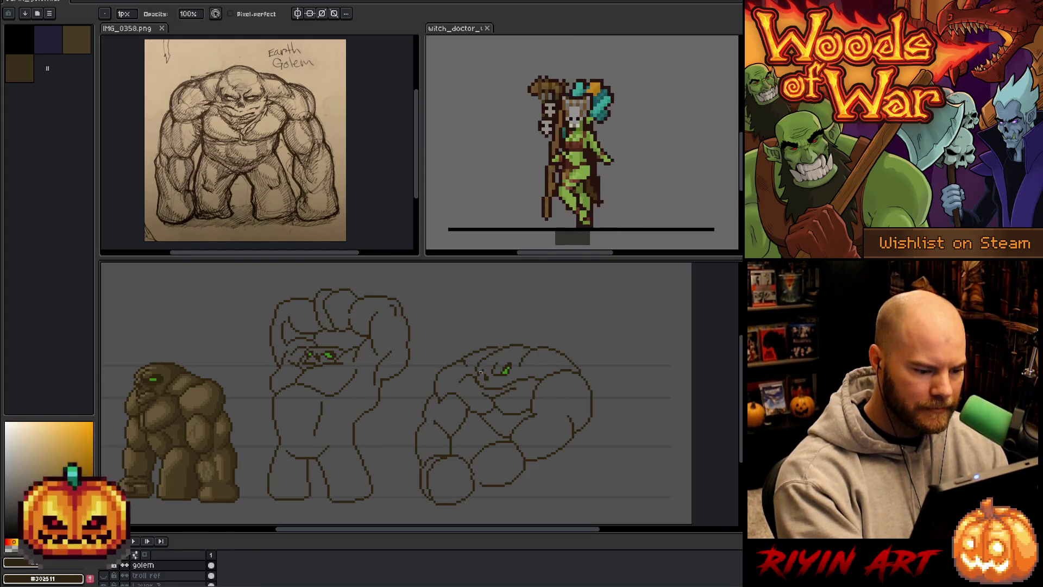
{"action": "key", "text": "e"}
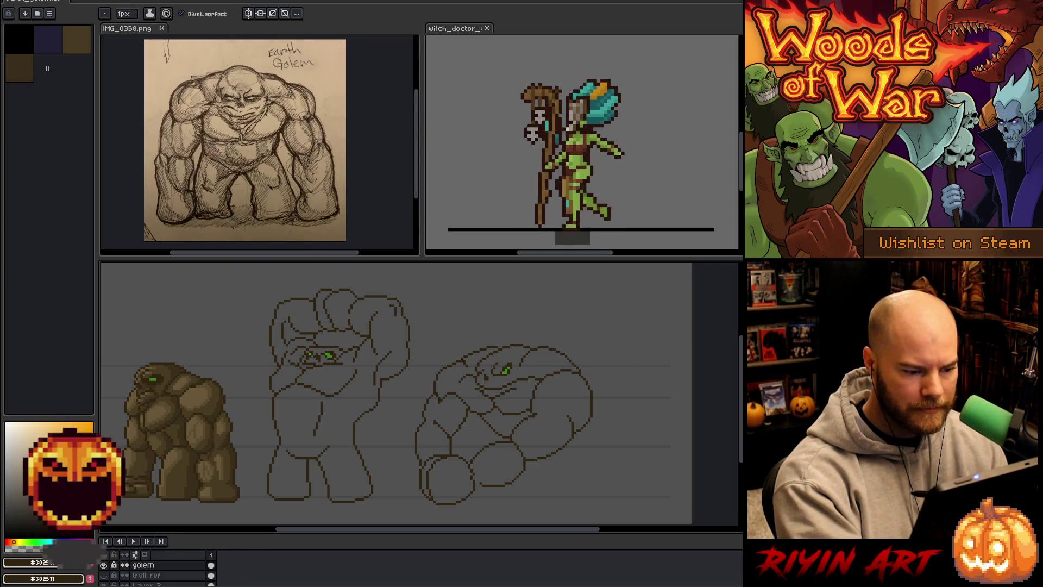
Touch up the sketch with pencil and eraser, then add Layer 4 above the golem layer.
{"action": "key", "text": "b"}
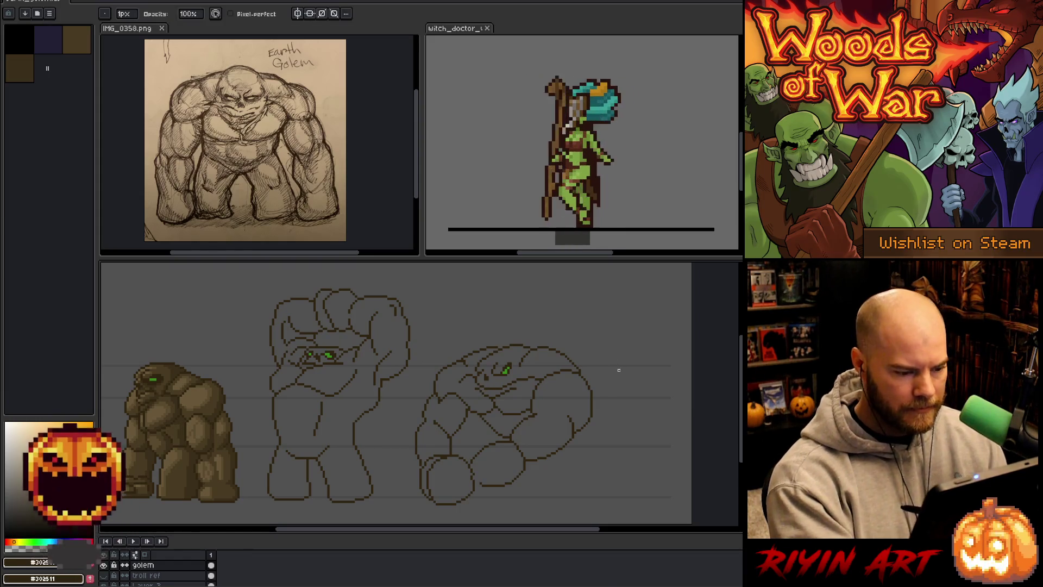
{"action": "key", "text": "ctrl"}
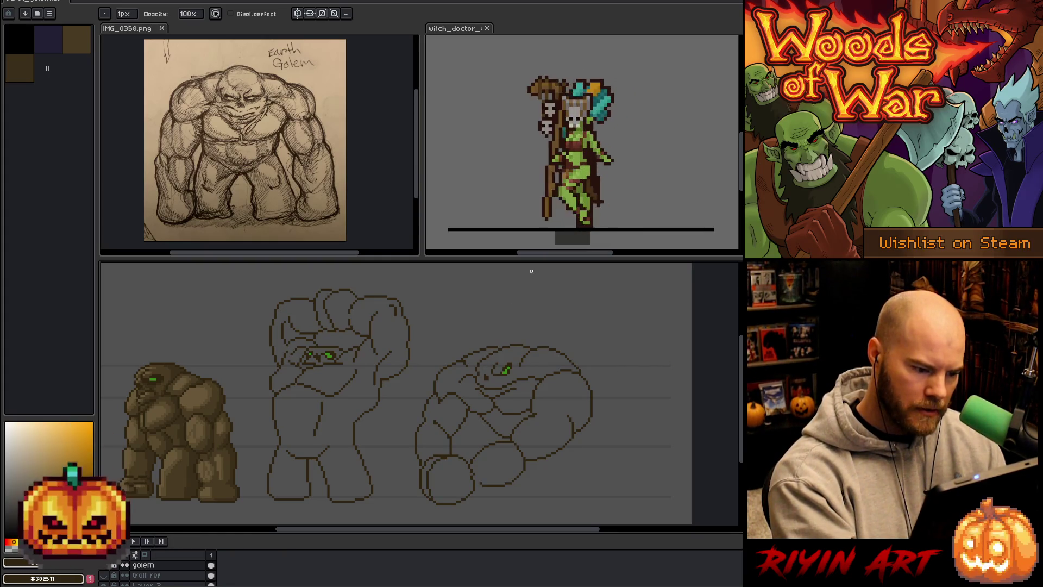
{"action": "key", "text": "e"}
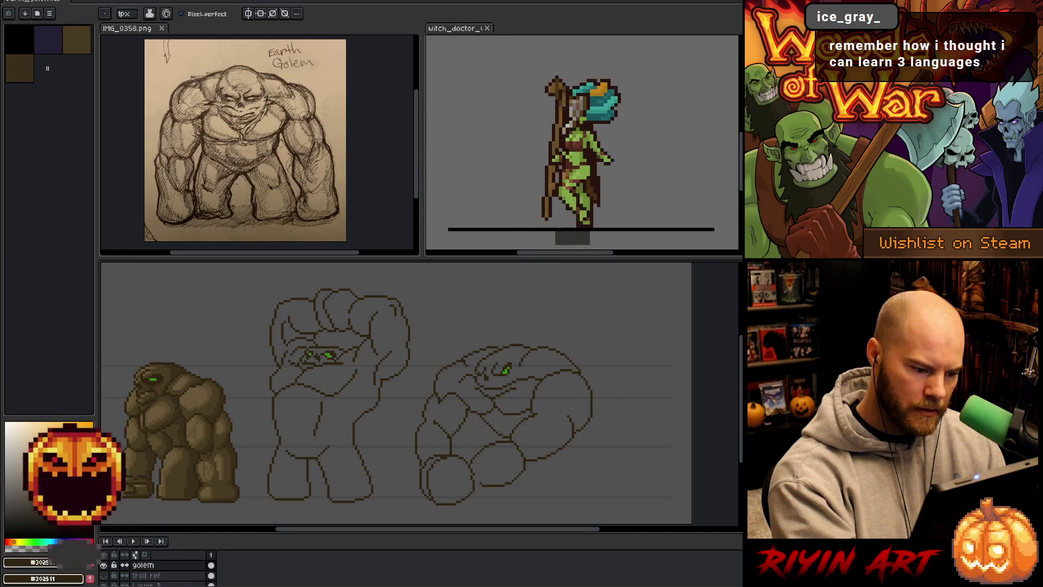
{"action": "key", "text": "b"}
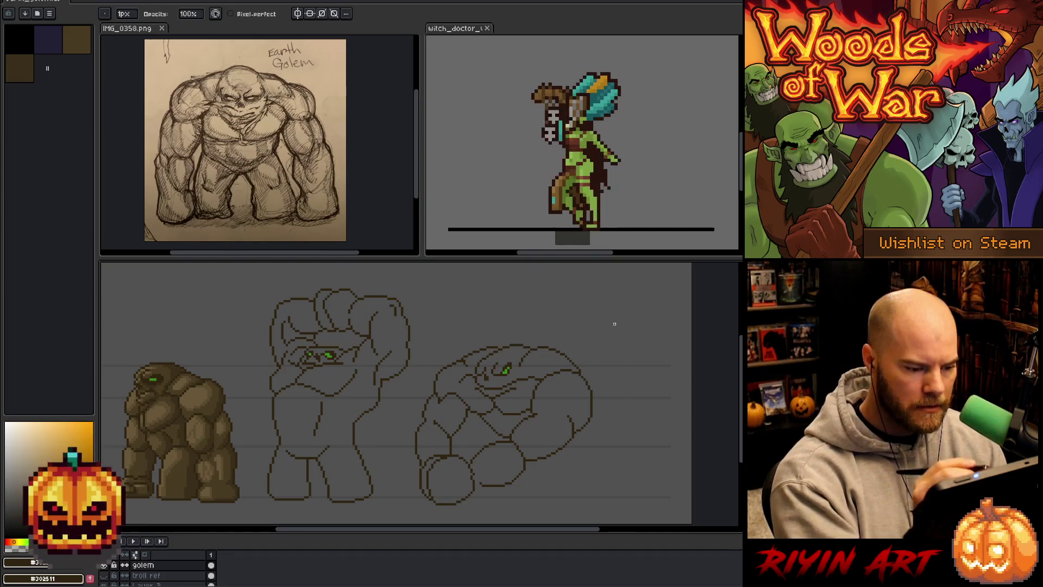
{"action": "key", "text": "e"}
{"action": "key", "text": "b"}
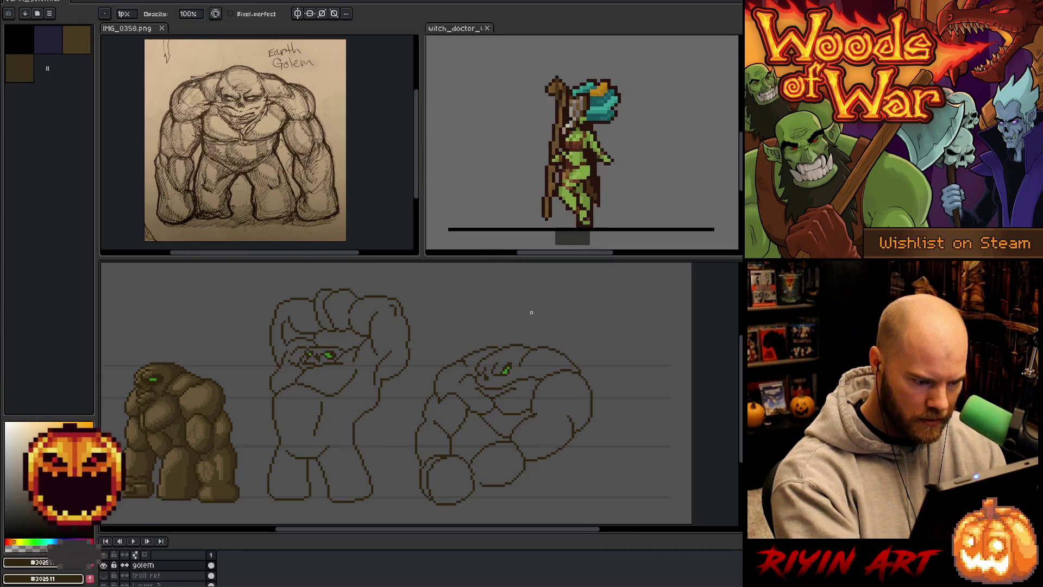
{"action": "key", "text": "e"}
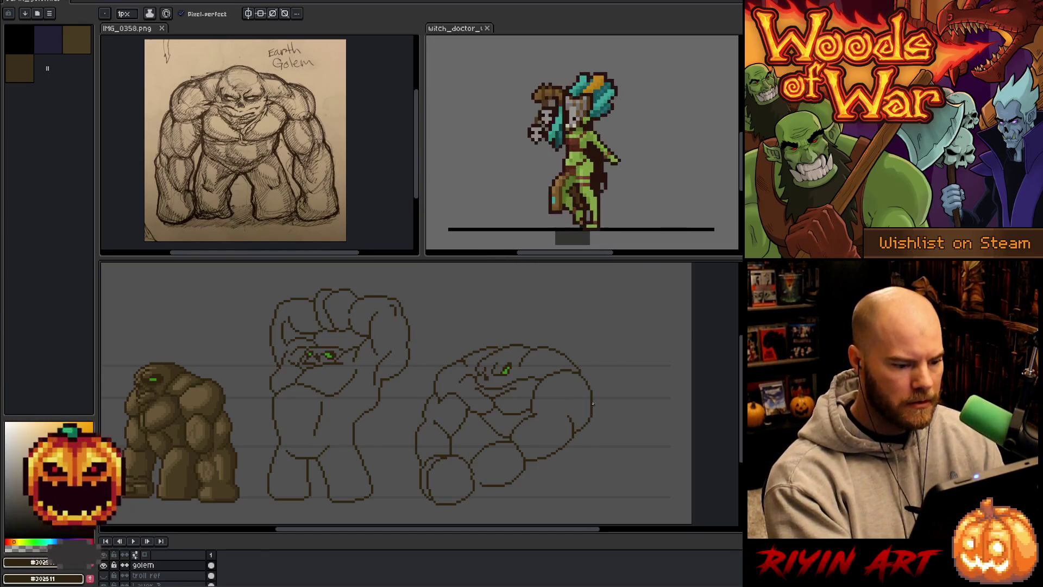
{"action": "key", "text": "b"}
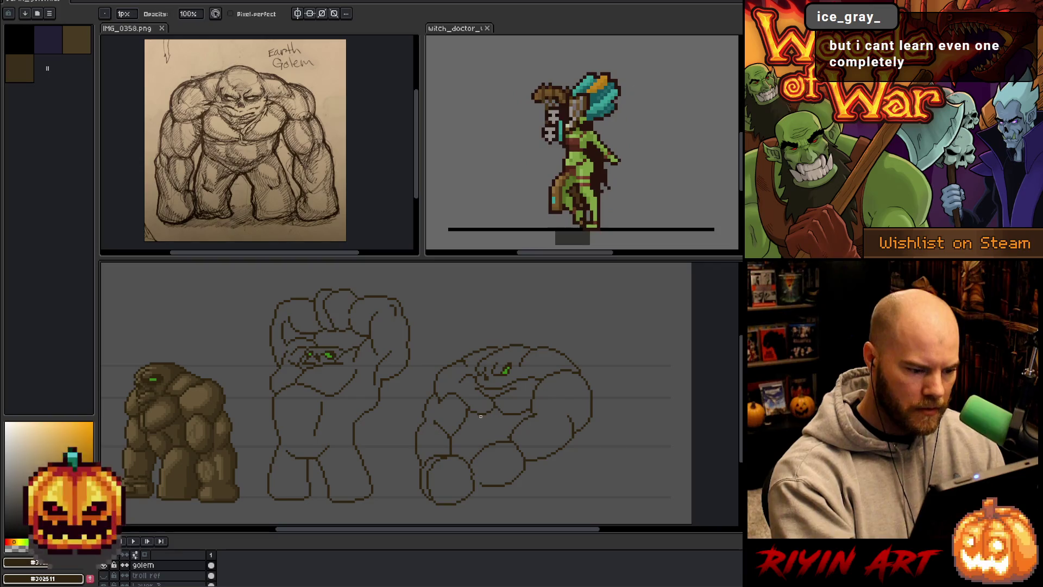
{"action": "key", "text": "e"}
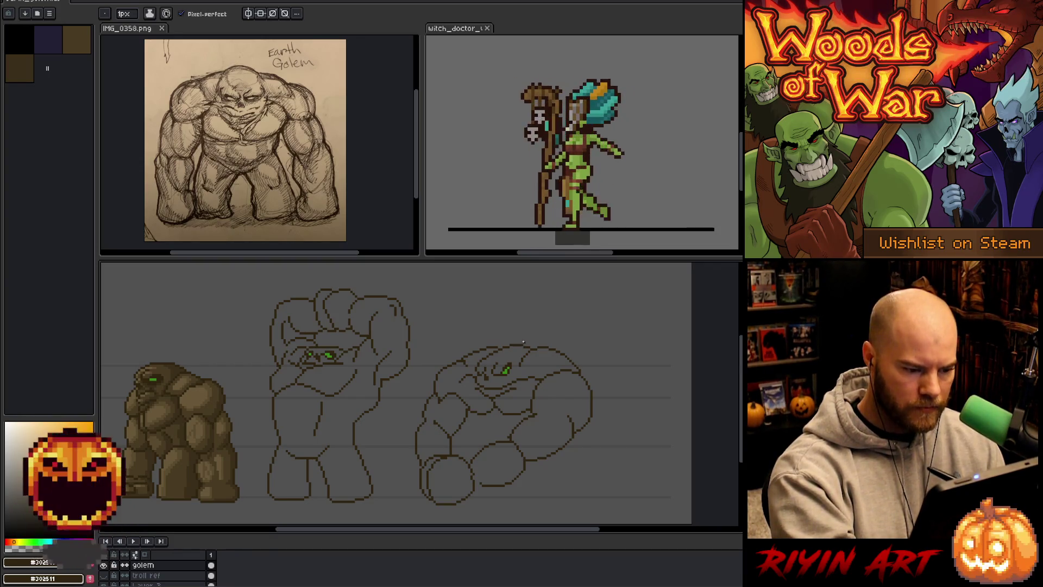
{"action": "key", "text": "shift+n"}
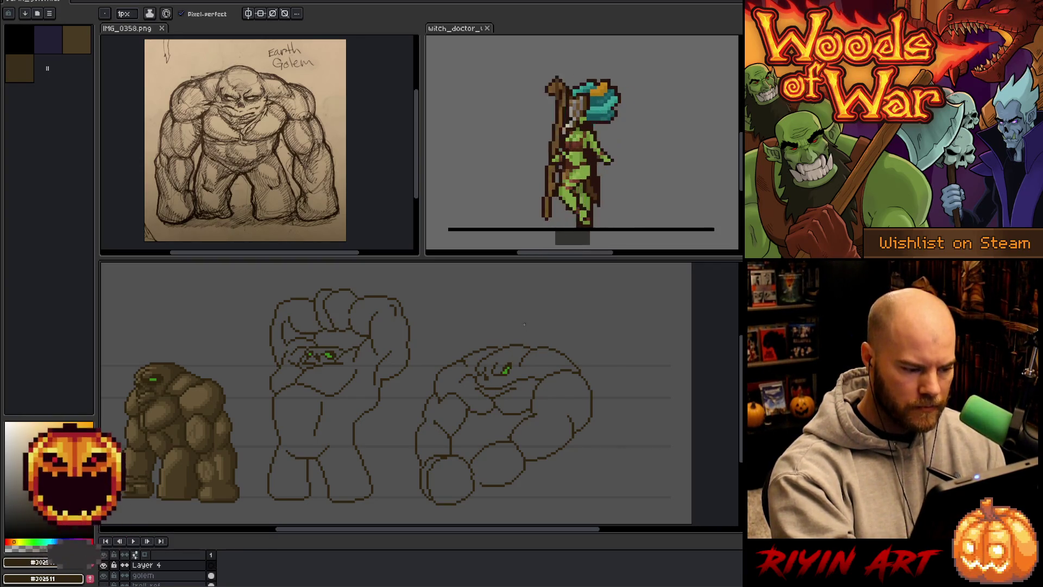
Sketch the right golem's lower-arm lines on Layer 4, undoing and erasing stray strokes.
{"action": "key", "text": "ctrl+z"}
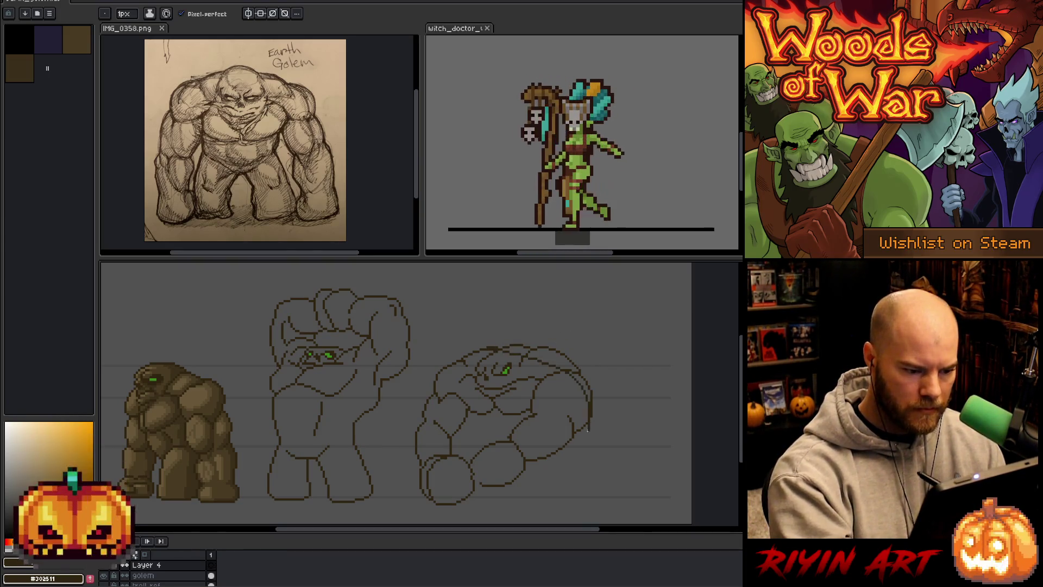
{"action": "left_click_drag", "start_coordinate": [514, 452], "coordinate": [559, 432]}
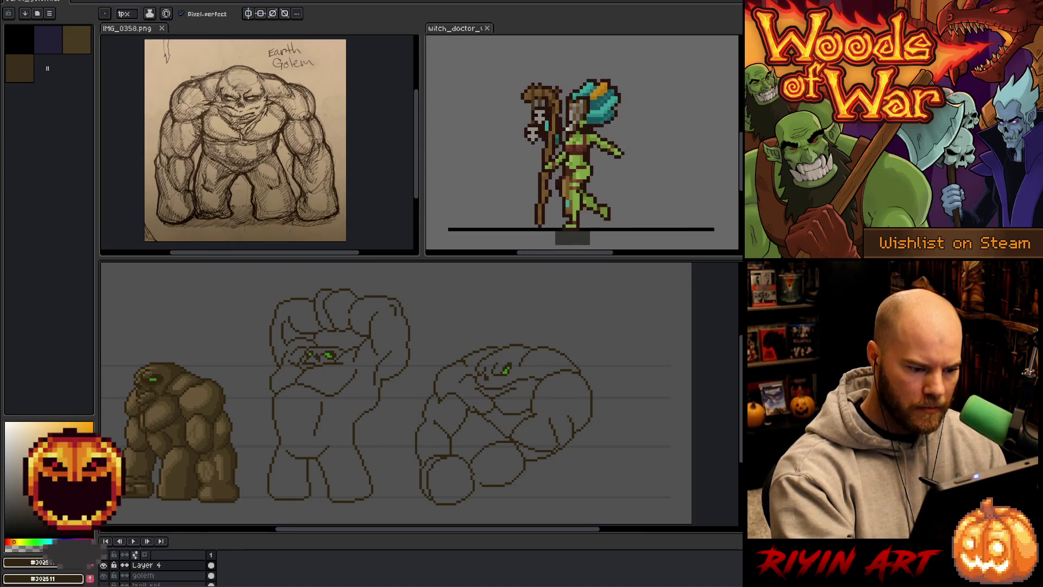
{"action": "key", "text": "ctrl+z"}
{"action": "left_click_drag", "start_coordinate": [458, 399], "coordinate": [489, 394]}
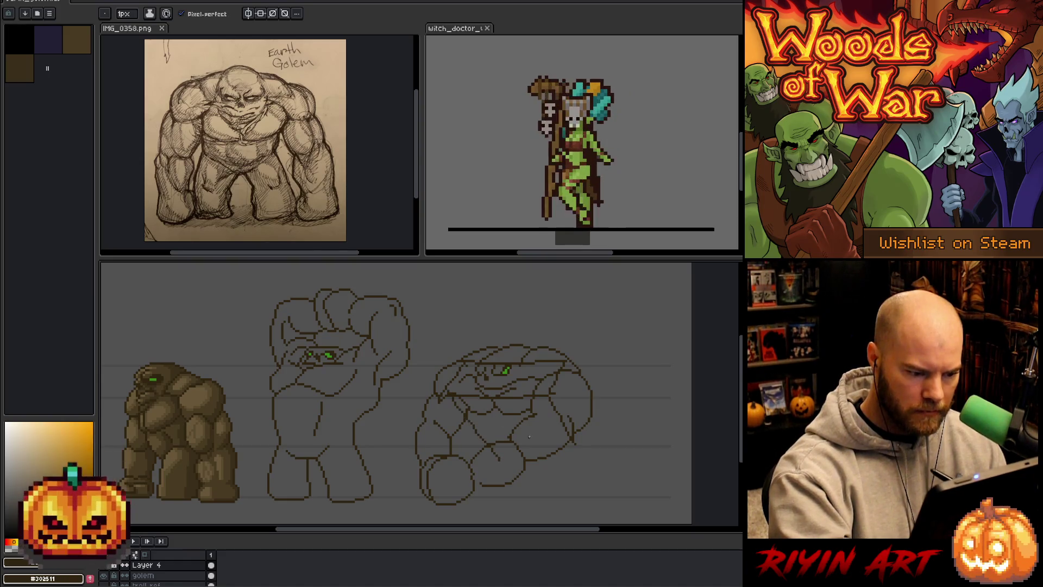
{"action": "left_click_drag", "start_coordinate": [493, 453], "coordinate": [587, 451]}
{"action": "left_click_drag", "start_coordinate": [484, 452], "coordinate": [556, 452]}
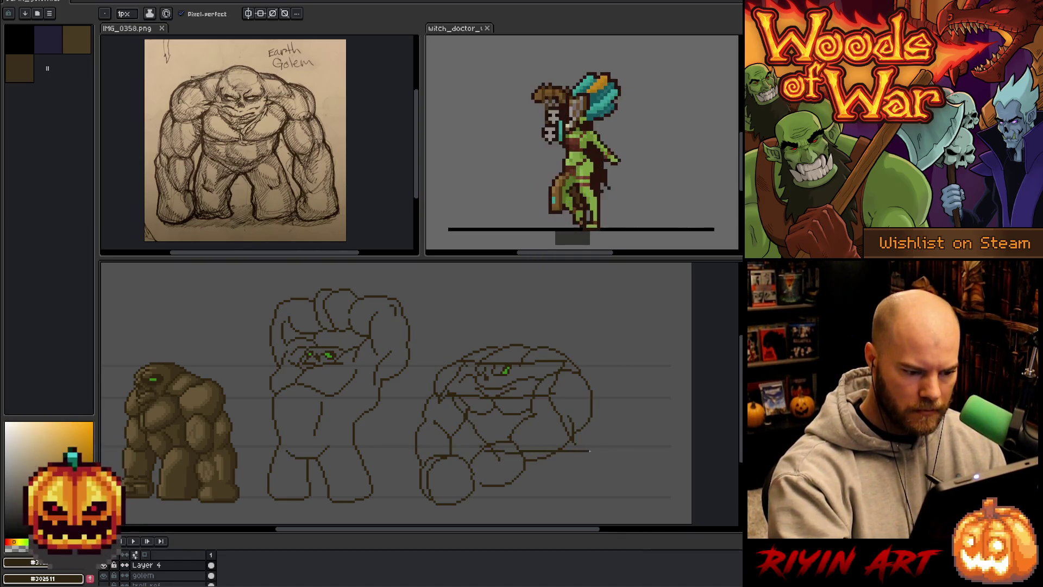
{"action": "left_click_drag", "start_coordinate": [571, 402], "coordinate": [598, 430]}
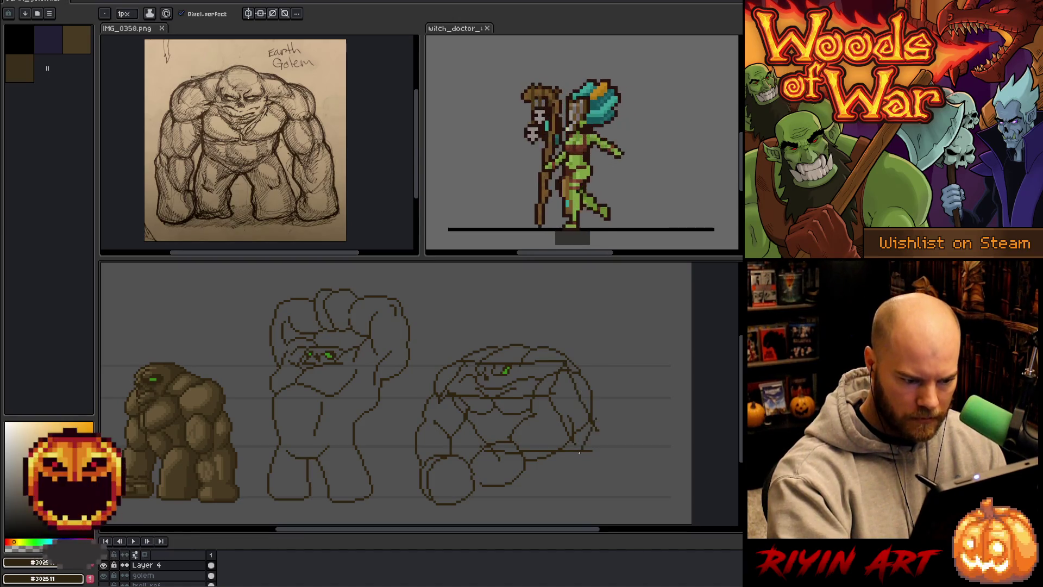
{"action": "key", "text": "b"}
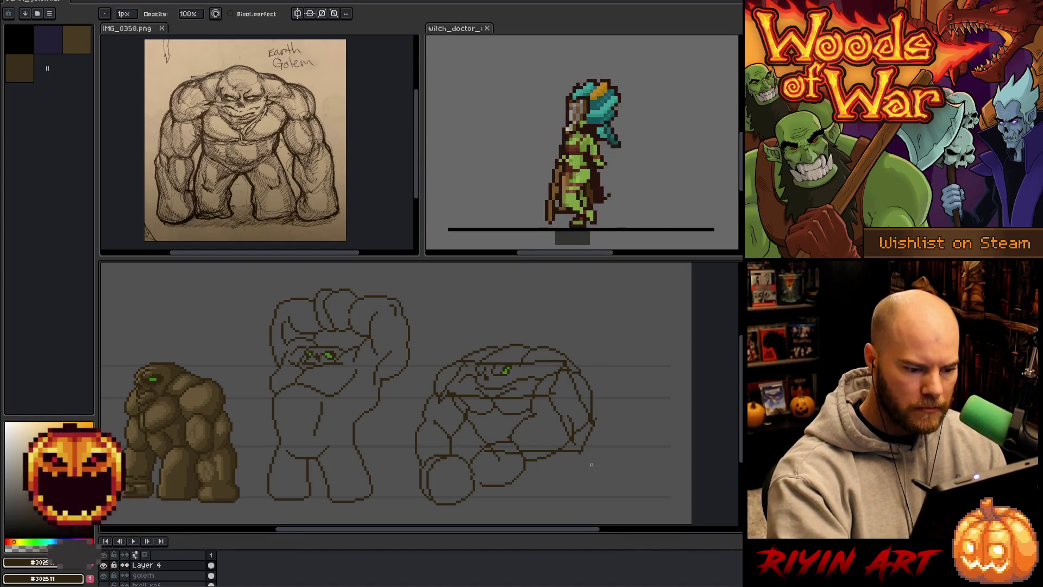
{"action": "key", "text": "ctrl+z"}
{"action": "key", "text": "ctrl+z"}
{"action": "key", "text": "ctrl+z"}
{"action": "key", "text": "ctrl+z"}
{"action": "key", "text": "ctrl+z"}
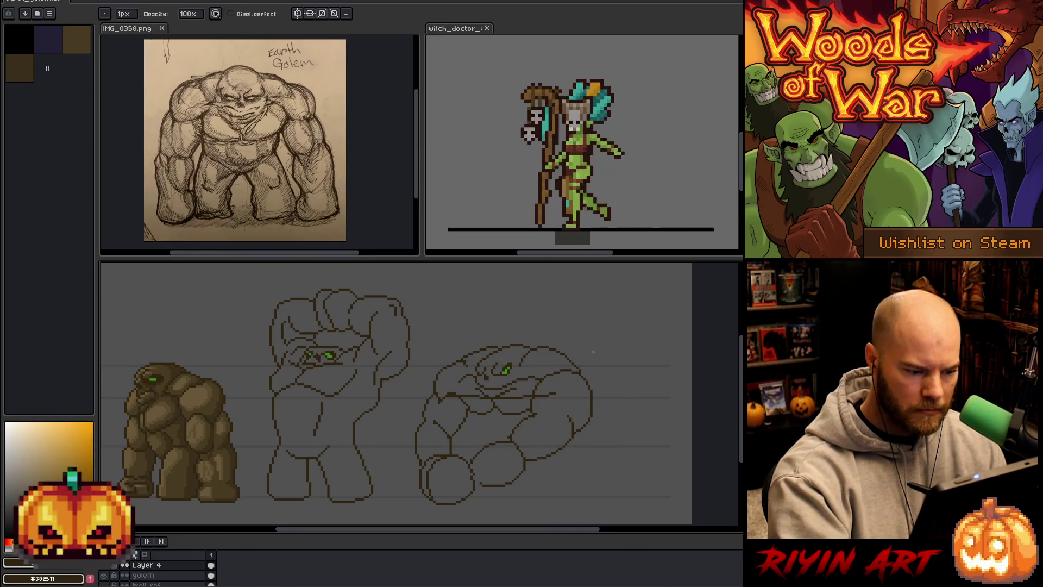
{"action": "key", "text": "e"}
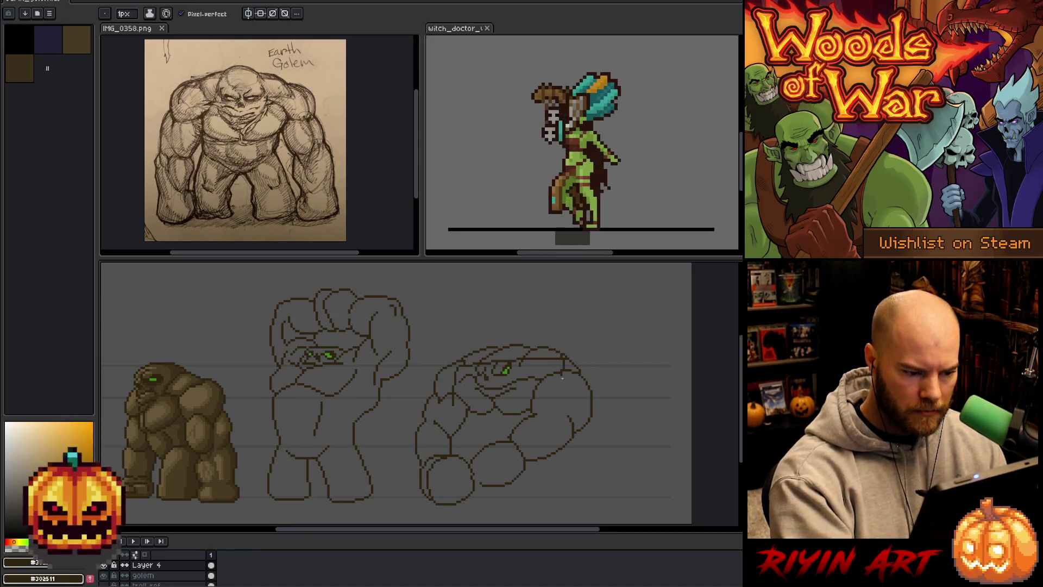
Outline the head's top and right edge and extend the arm further right.
{"action": "mouse_move", "coordinate": [561, 399]}
{"action": "left_mouse_down"}
{"action": "mouse_move", "coordinate": [532, 401]}
{"action": "mouse_move", "coordinate": [606, 410]}
{"action": "left_mouse_up"}
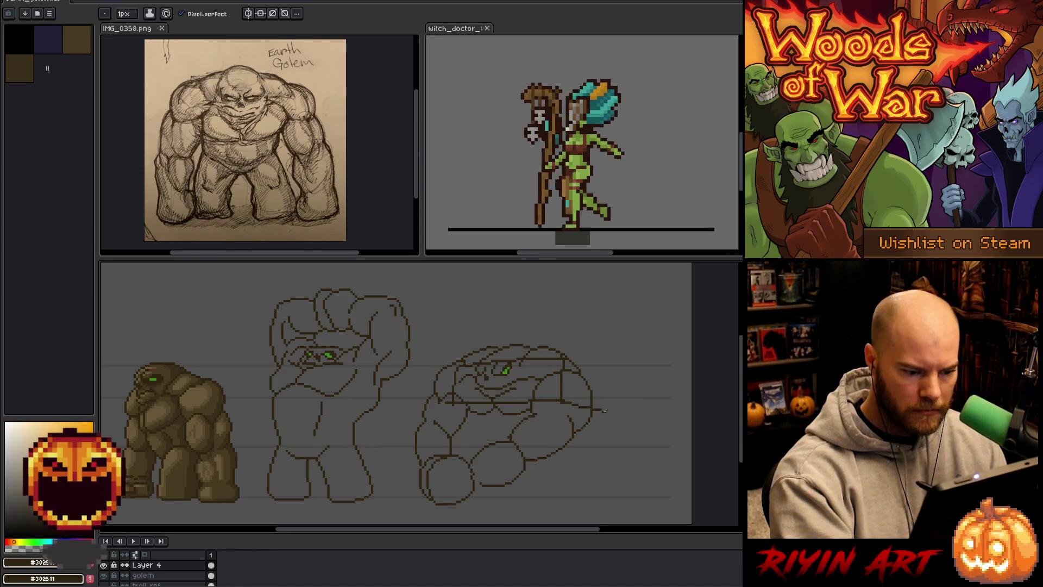
{"action": "left_click_drag", "start_coordinate": [562, 366], "coordinate": [610, 410]}
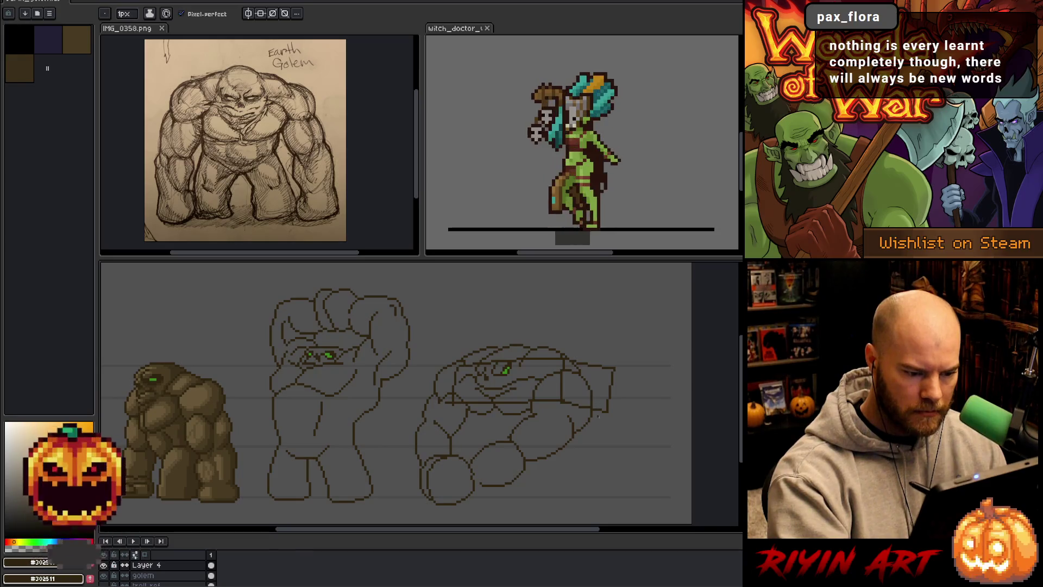
{"action": "left_click_drag", "start_coordinate": [623, 376], "coordinate": [590, 425]}
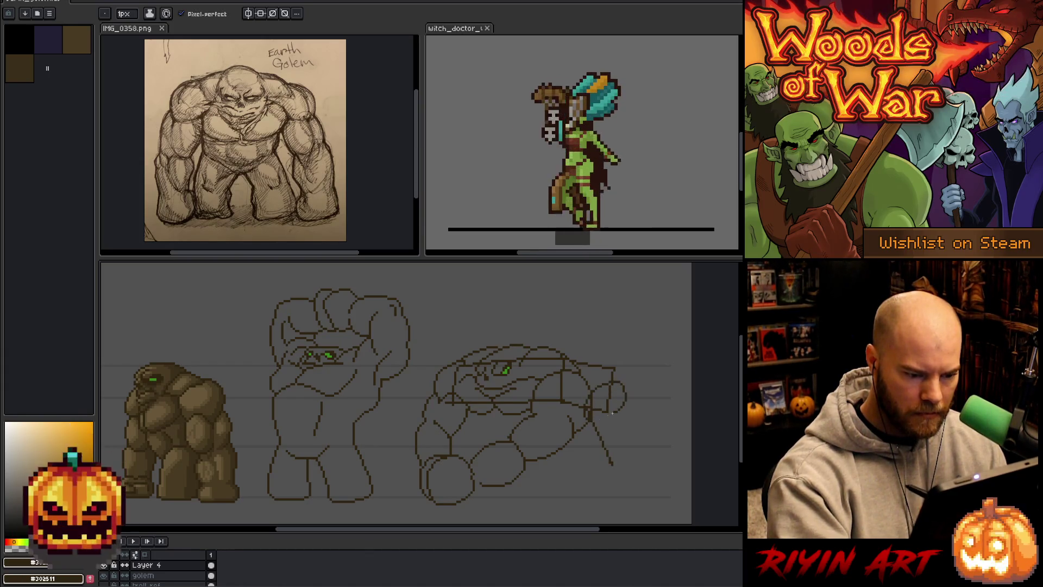
{"action": "left_click_drag", "start_coordinate": [625, 403], "coordinate": [649, 451]}
{"action": "key", "text": "ctrl+z"}
{"action": "mouse_move", "coordinate": [627, 397]}
{"action": "left_mouse_down"}
{"action": "mouse_move", "coordinate": [660, 442]}
{"action": "mouse_move", "coordinate": [614, 465]}
{"action": "left_mouse_up"}
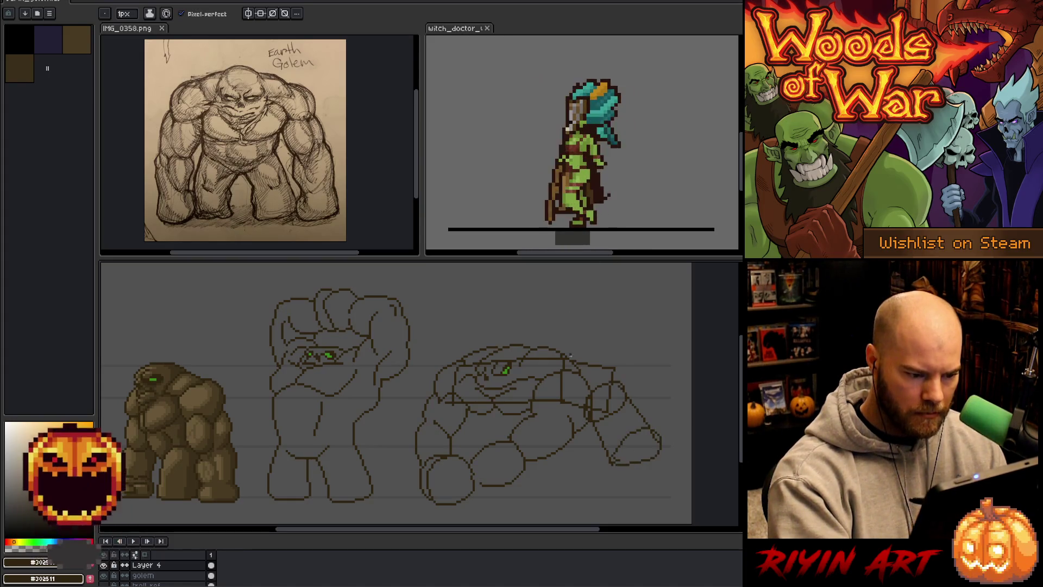
{"action": "key", "text": "ctrl+z"}
{"action": "key", "text": "ctrl+z"}
{"action": "key", "text": "ctrl+z"}
Redraw the arm and hand and add body and lower-body lines.
{"action": "mouse_move", "coordinate": [594, 419]}
{"action": "left_mouse_down"}
{"action": "mouse_move", "coordinate": [621, 398]}
{"action": "mouse_move", "coordinate": [623, 454]}
{"action": "left_mouse_up"}
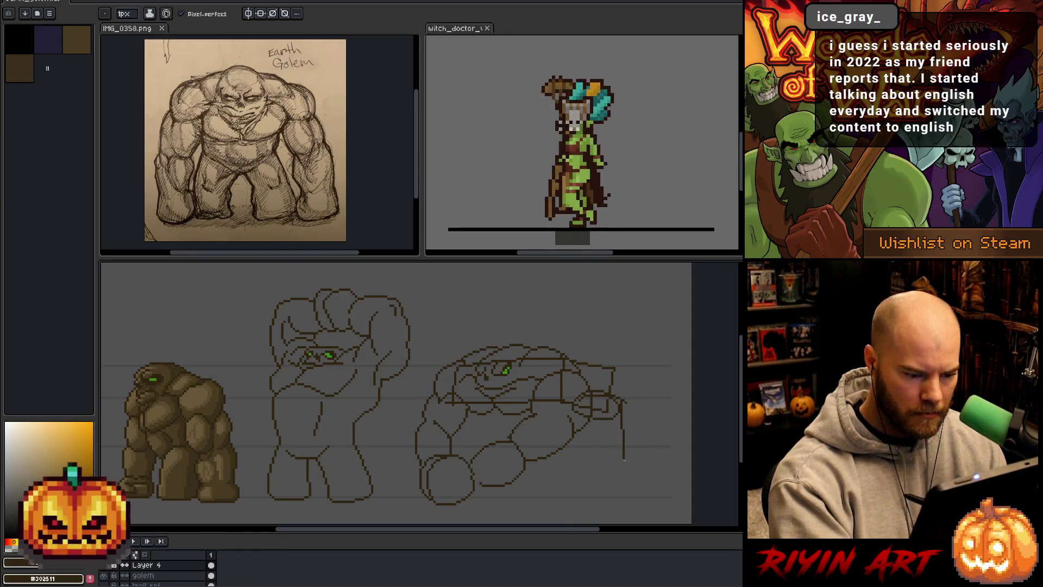
{"action": "left_click_drag", "start_coordinate": [568, 403], "coordinate": [568, 458]}
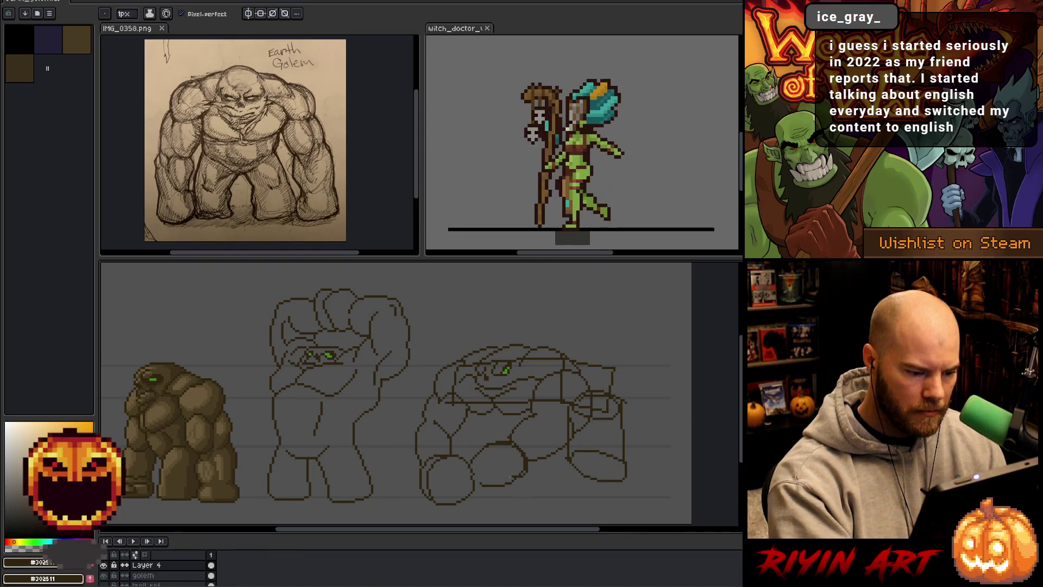
{"action": "left_click_drag", "start_coordinate": [509, 459], "coordinate": [546, 474]}
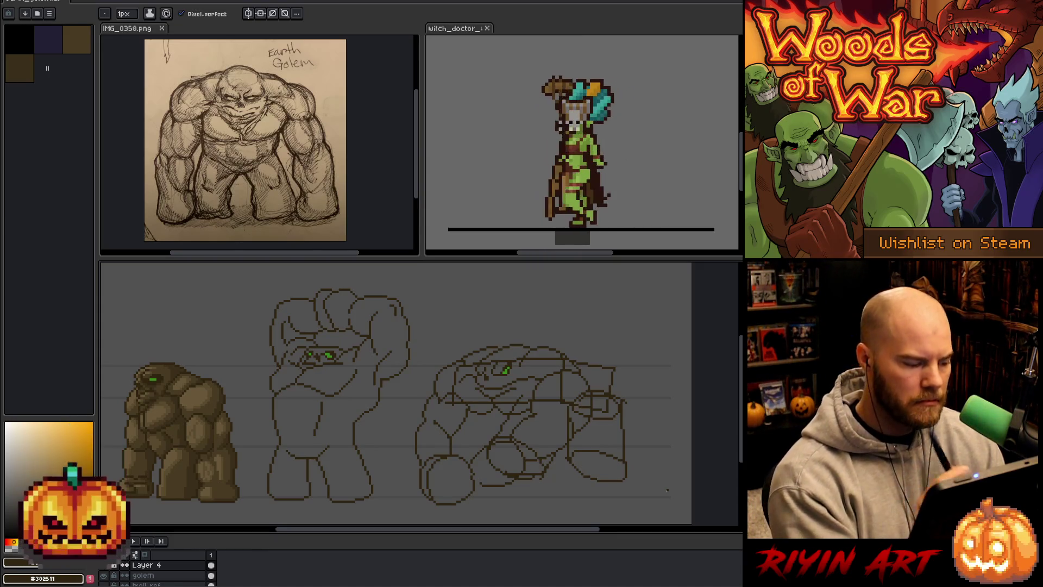
Toggle the faint grey guide sketch off and back on over the hunched third golem pose.
{"action": "double_click", "coordinate": [181, 566]}
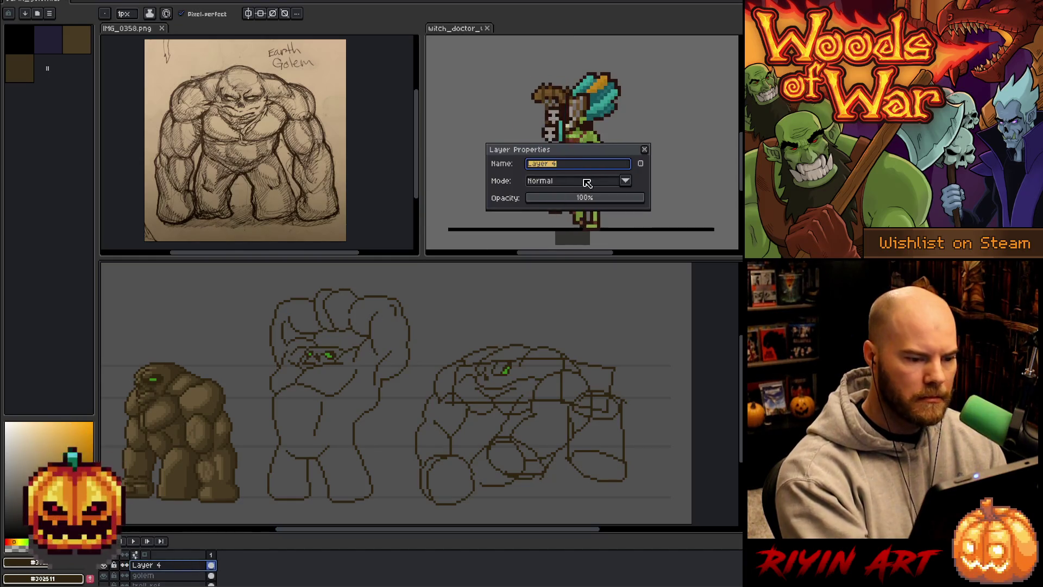
{"action": "left_click", "coordinate": [143, 576]}
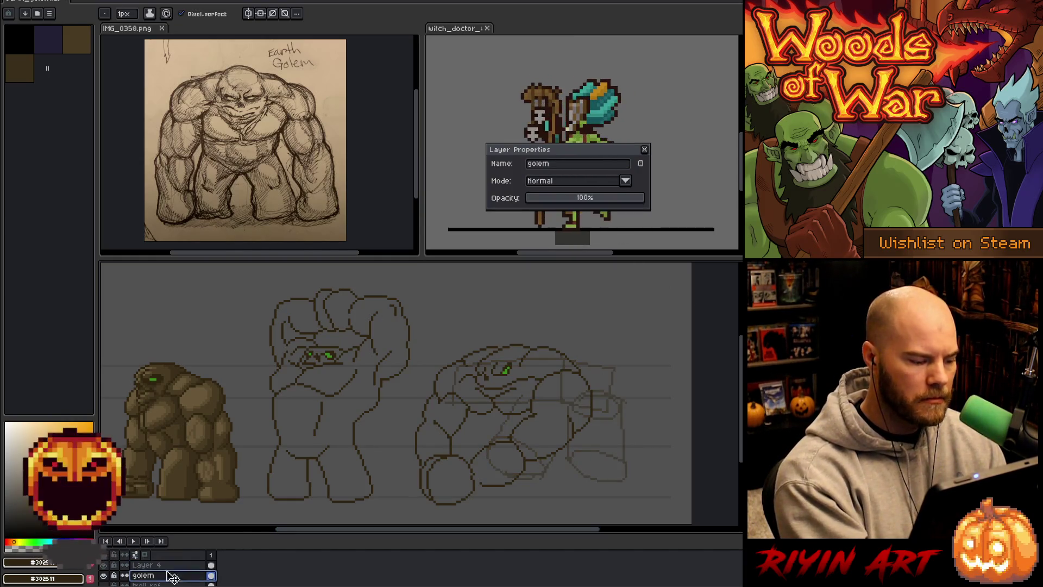
{"action": "left_click", "coordinate": [646, 152]}
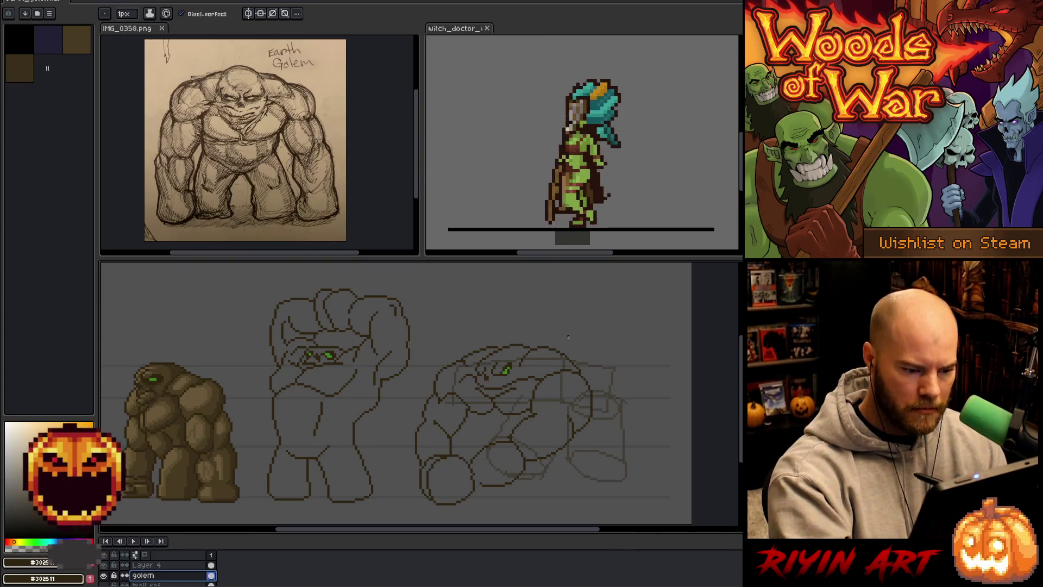
{"action": "left_click", "coordinate": [608, 377]}
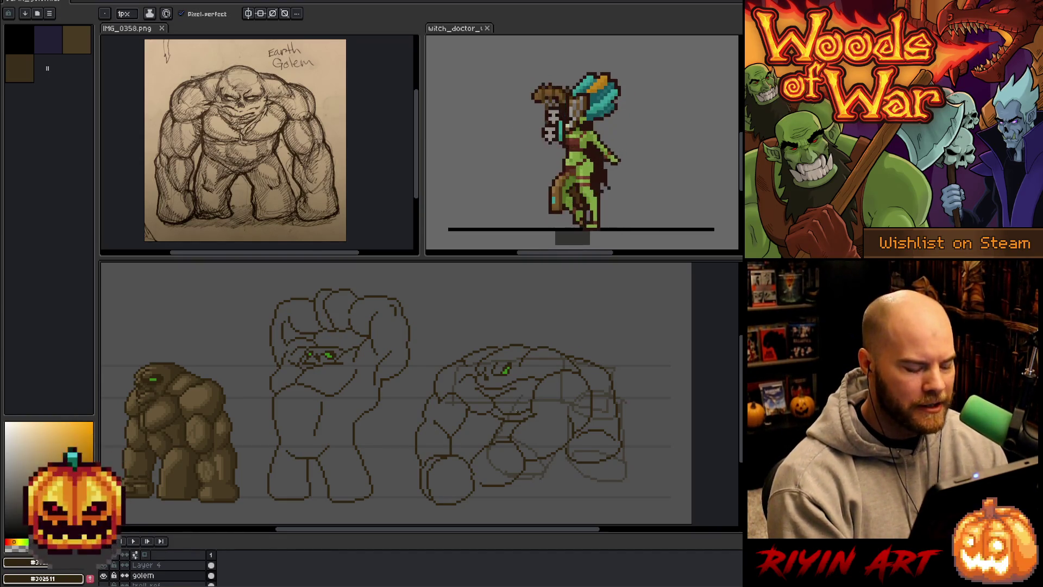
{"action": "key", "text": "ctrl+z"}
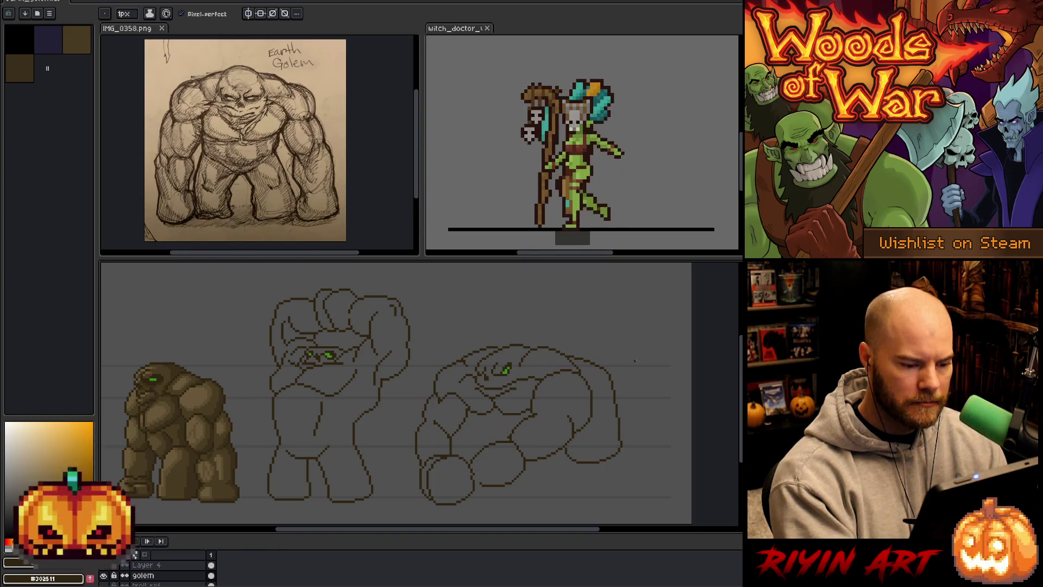
{"action": "key", "text": "ctrl+y"}
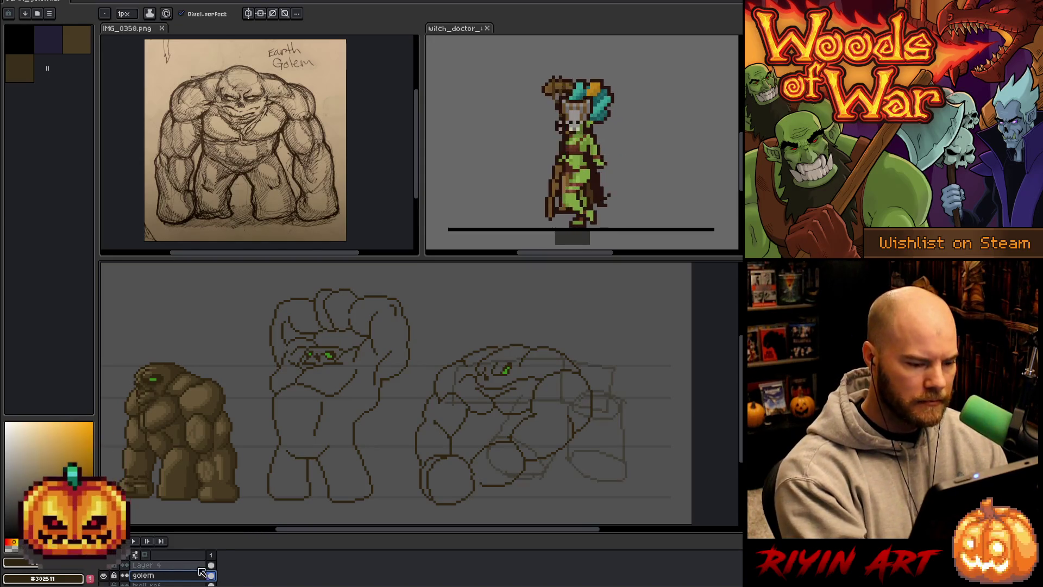
On Layer 4, sketch faint guide strokes down the third golem's arm and leg.
{"action": "left_click", "coordinate": [211, 565]}
{"action": "key", "text": "ctrl+z"}
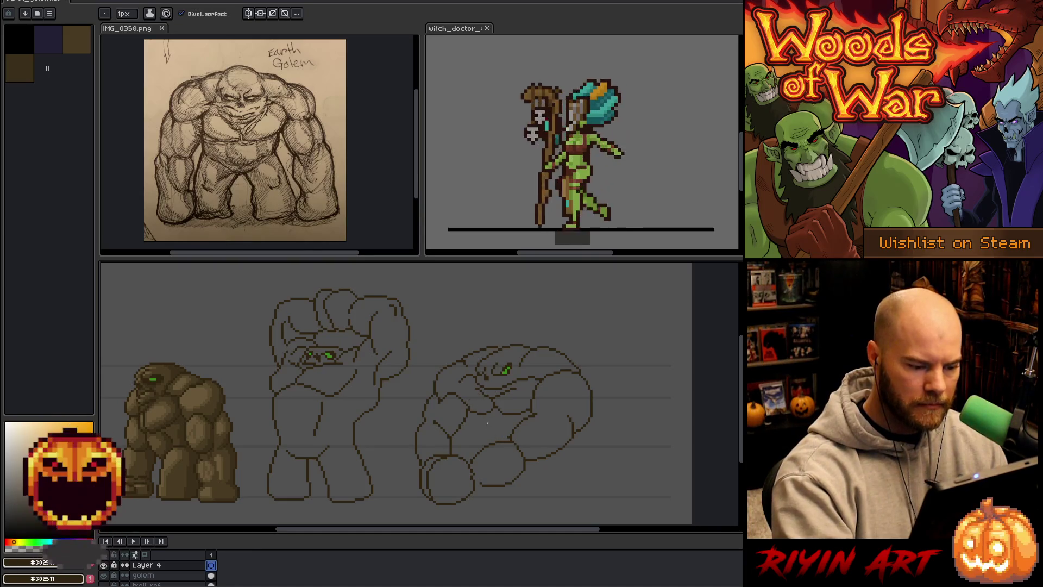
{"action": "key", "text": "ctrl+y"}
{"action": "left_click_drag", "start_coordinate": [581, 384], "coordinate": [599, 469]}
{"action": "mouse_move", "coordinate": [531, 441]}
{"action": "left_mouse_down"}
{"action": "mouse_move", "coordinate": [568, 499]}
{"action": "mouse_move", "coordinate": [601, 464]}
{"action": "left_mouse_up"}
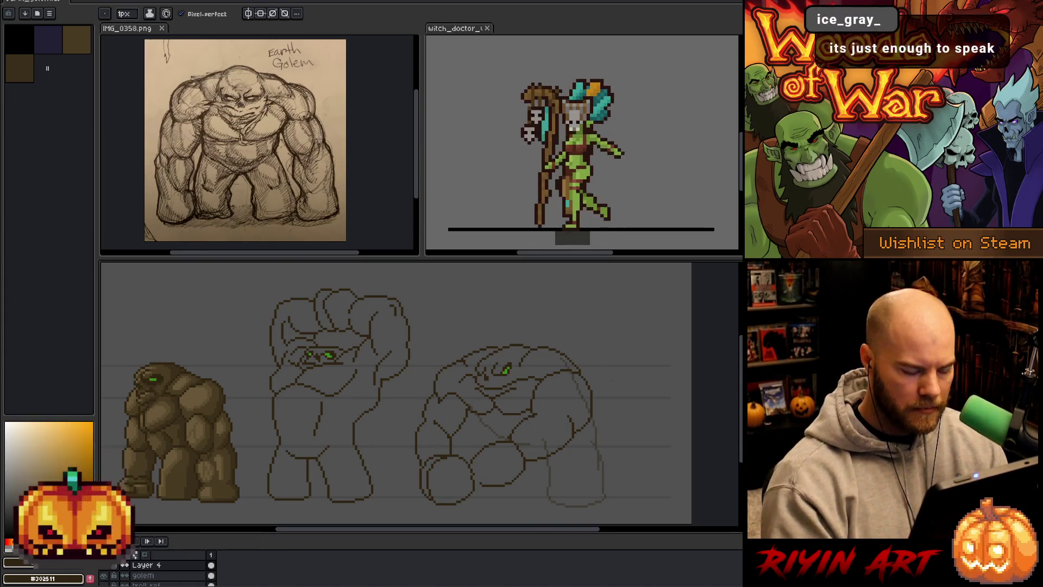
Hide the guides, return to the golem layer and marquee the middle golem's legs.
{"action": "left_click", "coordinate": [210, 564]}
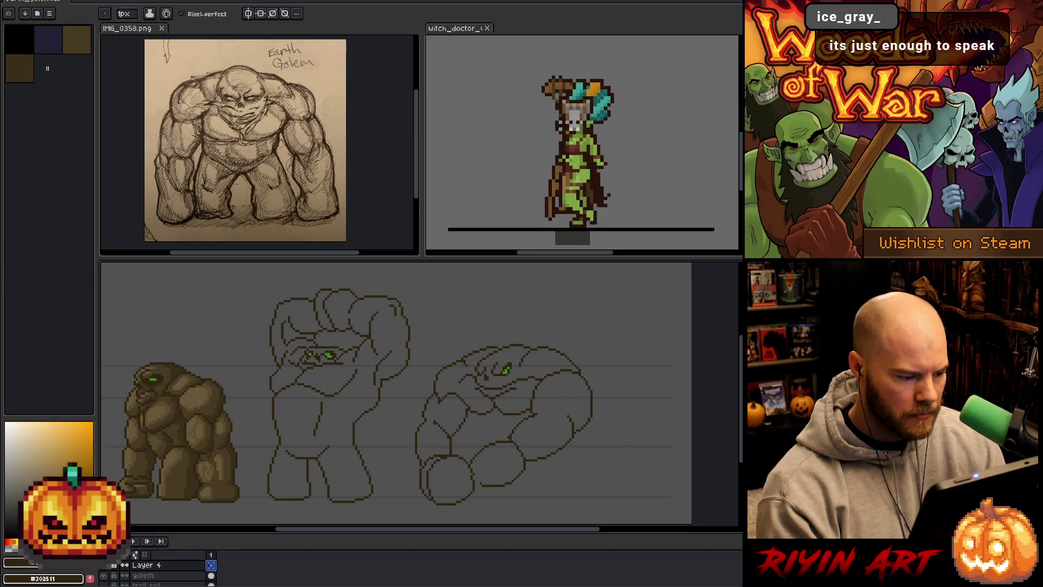
{"action": "left_click", "coordinate": [147, 575]}
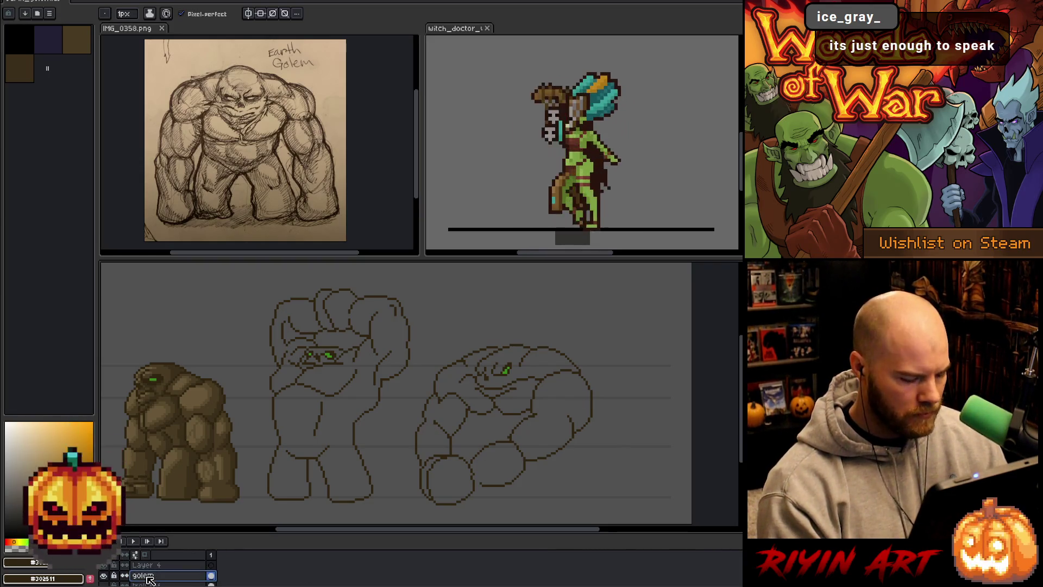
{"action": "key", "text": "m"}
{"action": "mouse_move", "coordinate": [377, 438]}
{"action": "left_mouse_down"}
{"action": "mouse_move", "coordinate": [245, 509]}
{"action": "mouse_move", "coordinate": [256, 509]}
{"action": "left_mouse_up"}
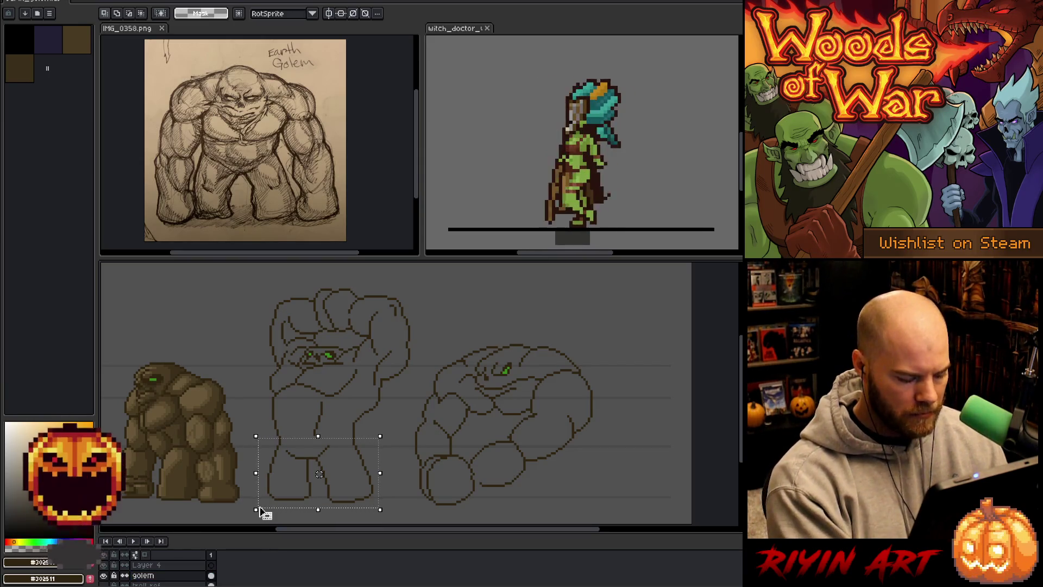
Copy the middle golem's legs onto a new layer positioned under the third golem.
{"action": "key", "text": "ctrl+j"}
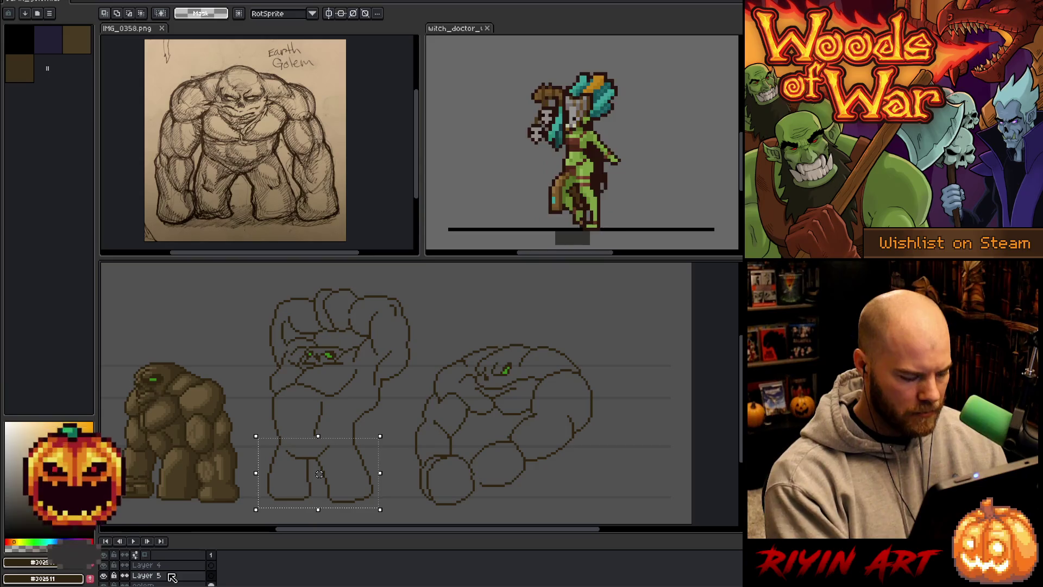
{"action": "mouse_move", "coordinate": [319, 474]}
{"action": "left_mouse_down"}
{"action": "mouse_move", "coordinate": [577, 474]}
{"action": "mouse_move", "coordinate": [540, 474]}
{"action": "left_mouse_up"}
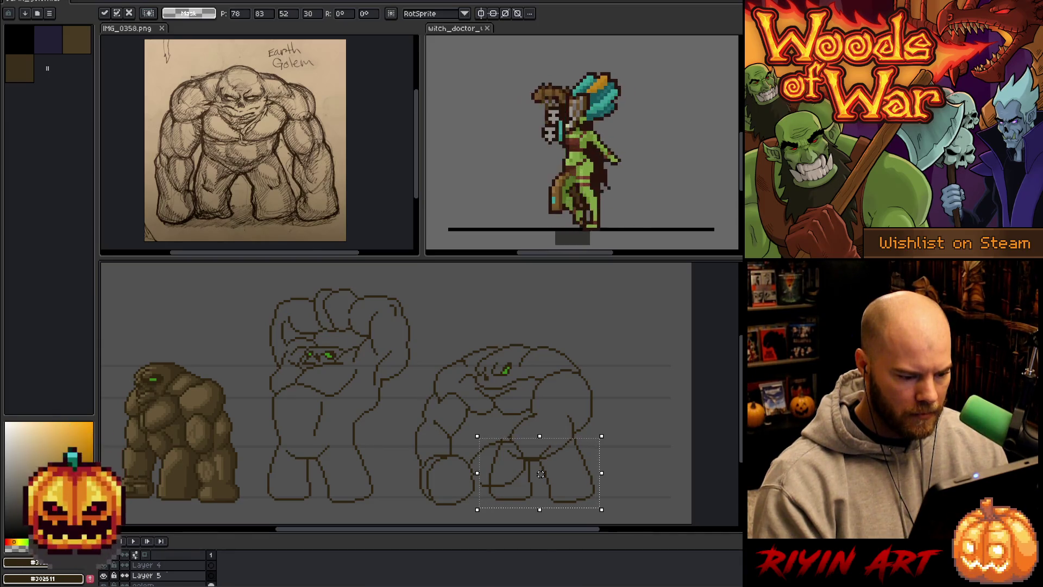
{"action": "left_click_drag", "start_coordinate": [541, 474], "coordinate": [541, 473]}
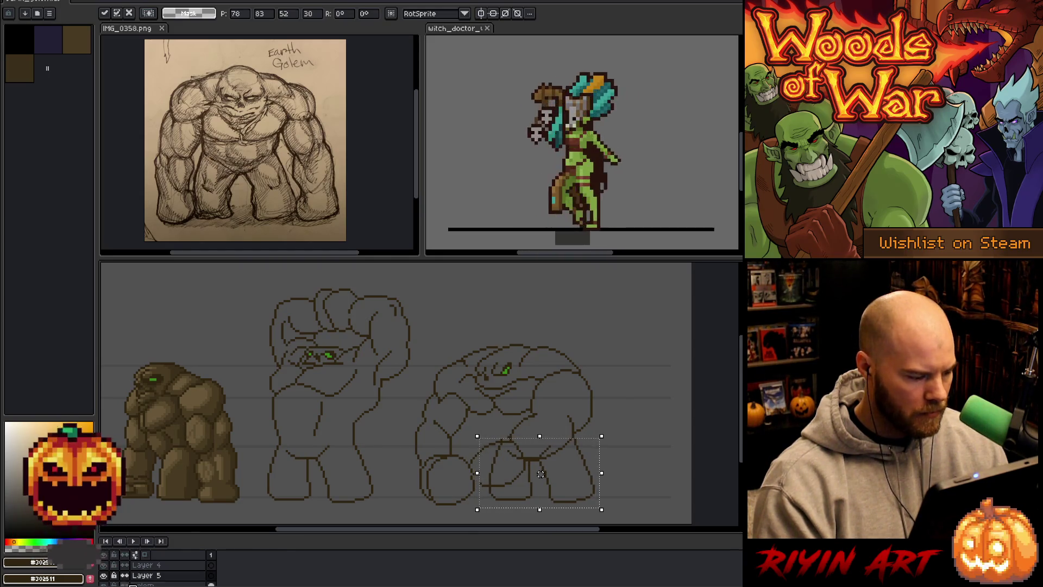
{"action": "key", "text": "alt+Down"}
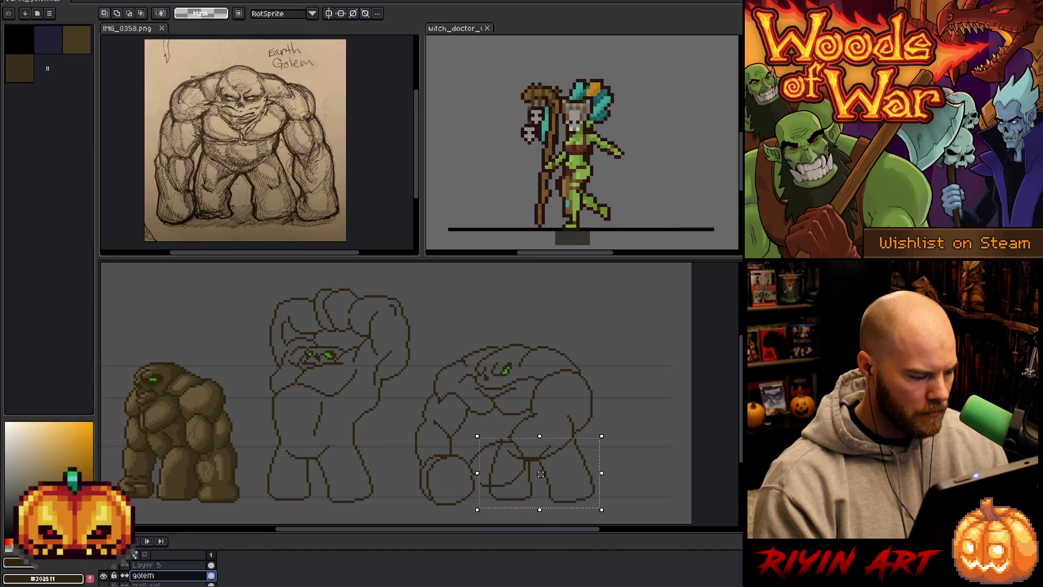
Lasso the third golem's body on the golem layer and lower it a couple of pixels onto the legs.
{"action": "left_click_drag", "start_coordinate": [619, 325], "coordinate": [433, 511]}
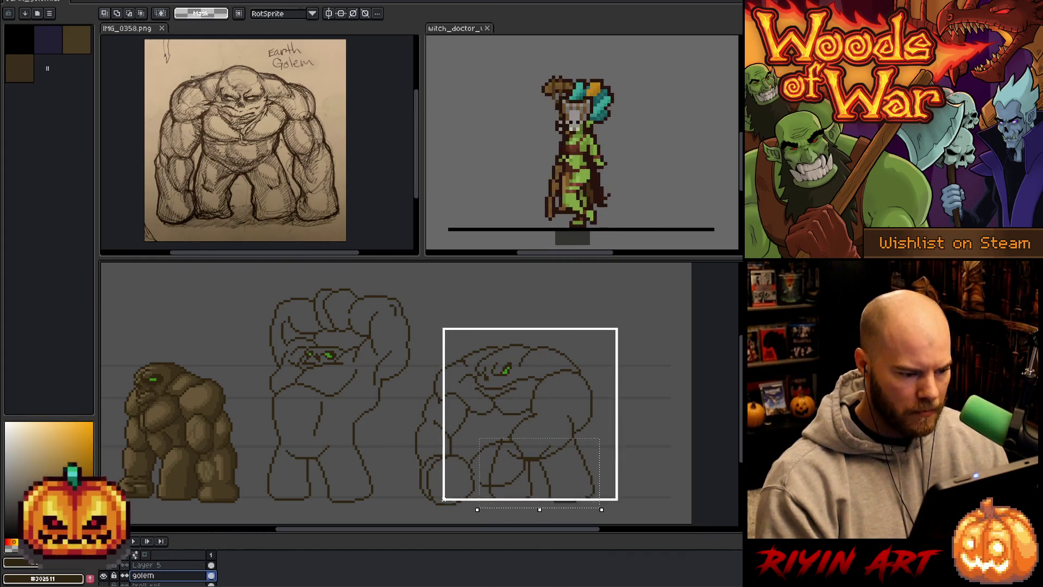
{"action": "key", "text": "b"}
{"action": "mouse_move", "coordinate": [537, 301]}
{"action": "left_mouse_down"}
{"action": "mouse_move", "coordinate": [405, 487]}
{"action": "mouse_move", "coordinate": [457, 522]}
{"action": "left_mouse_up"}
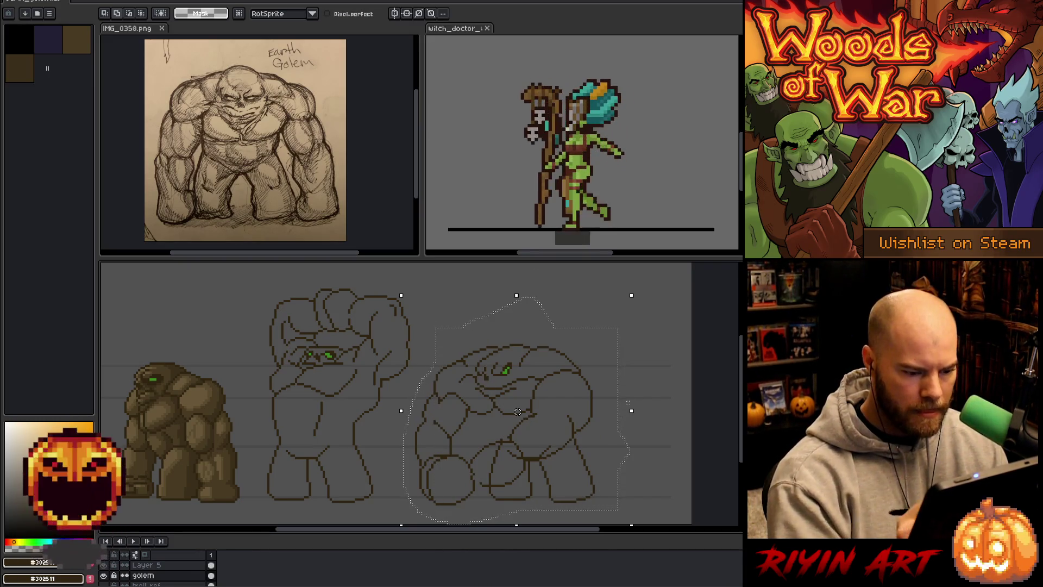
{"action": "key", "text": "ctrl+t"}
{"action": "left_click_drag", "start_coordinate": [518, 415], "coordinate": [518, 418]}
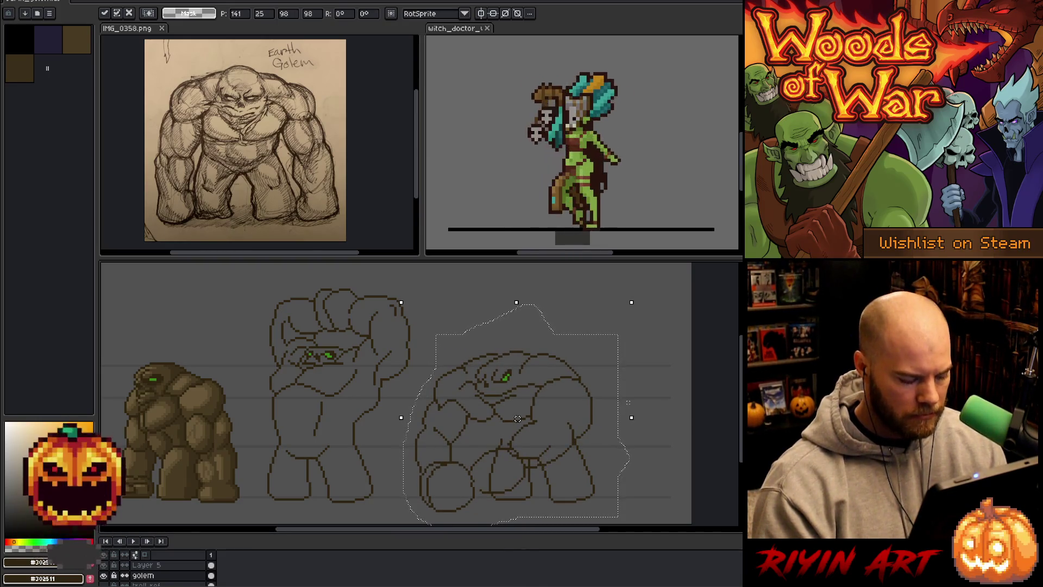
{"action": "key", "text": "Return"}
Touch up pixels where the borrowed legs meet the body, alternating pencil and eraser across Layer 5 and golem.
{"action": "left_click", "coordinate": [161, 565]}
{"action": "key", "text": "b"}
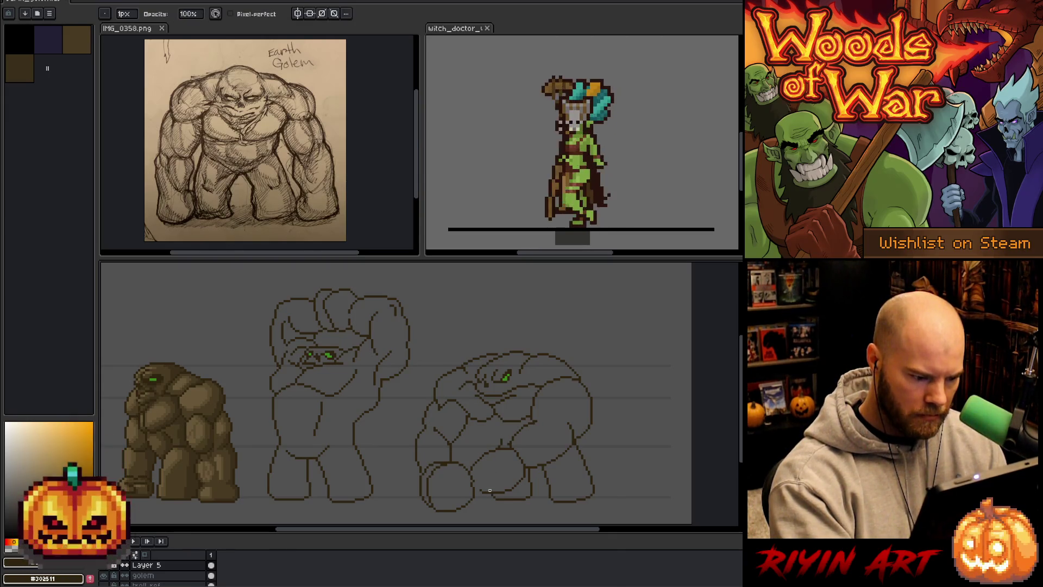
{"action": "key", "text": "e"}
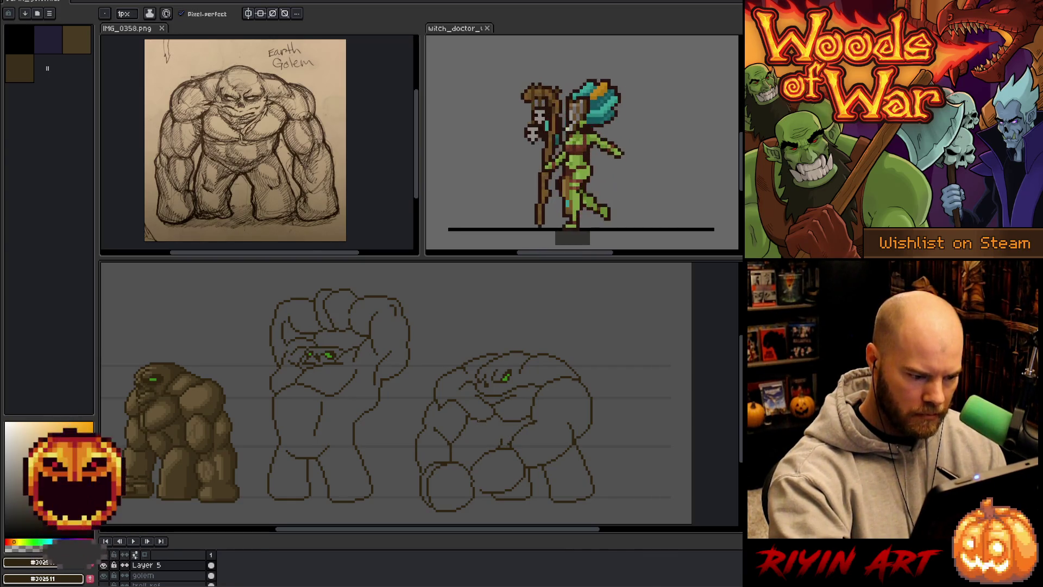
{"action": "key", "text": "b"}
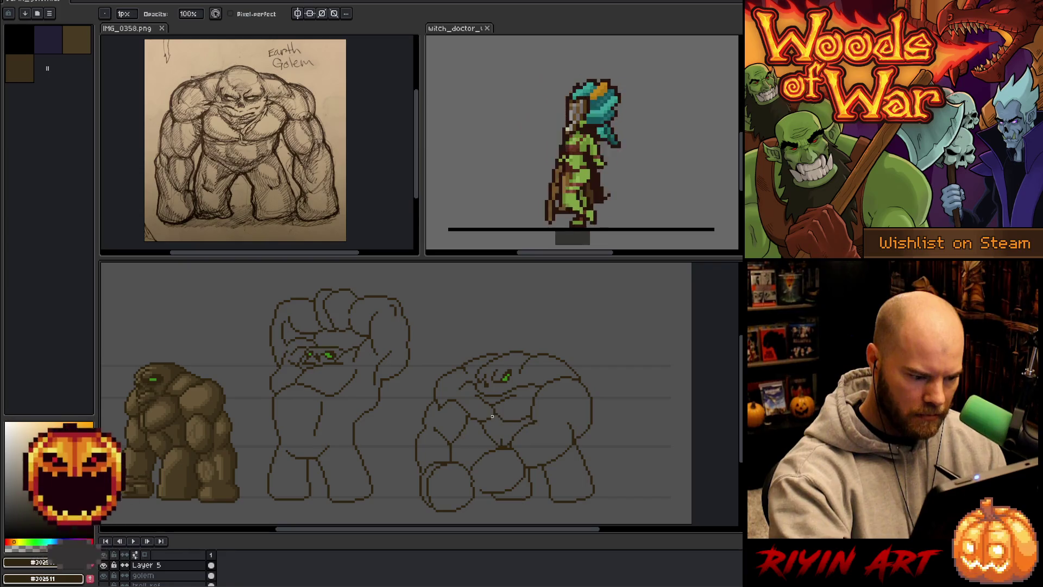
{"action": "key", "text": "e"}
{"action": "key", "text": "b"}
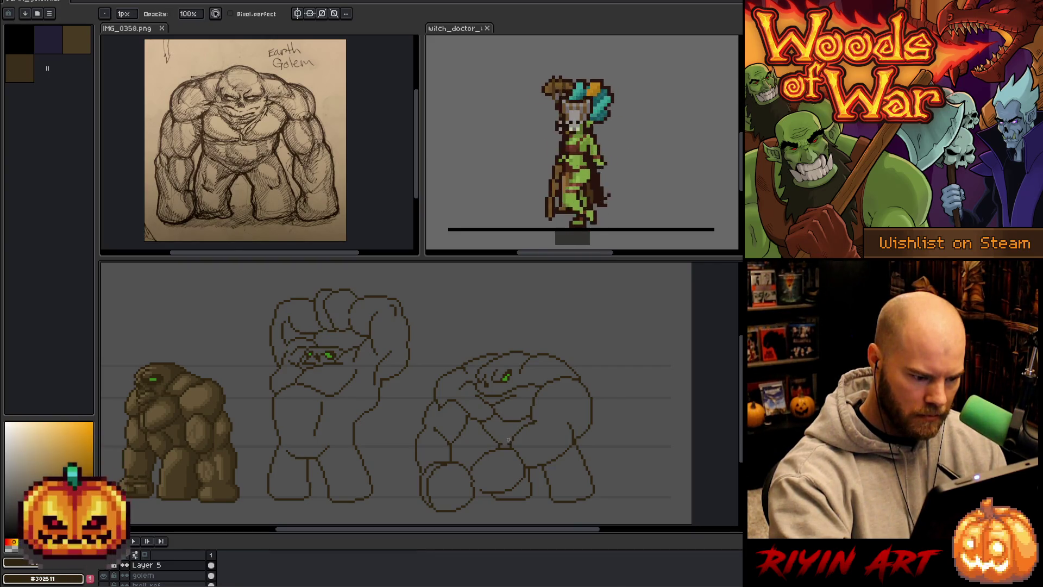
{"action": "key", "text": "e"}
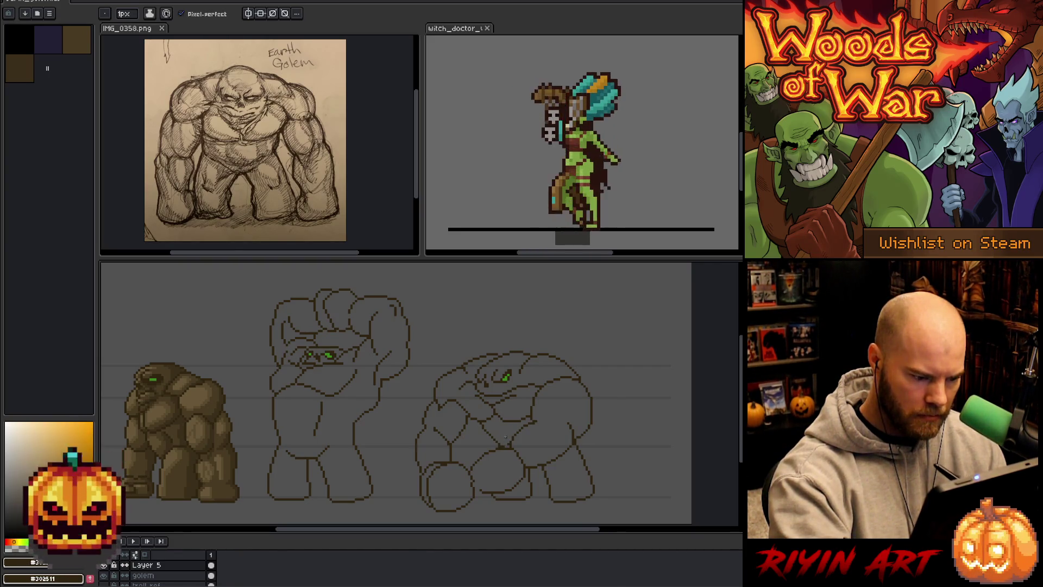
{"action": "key", "text": "Down"}
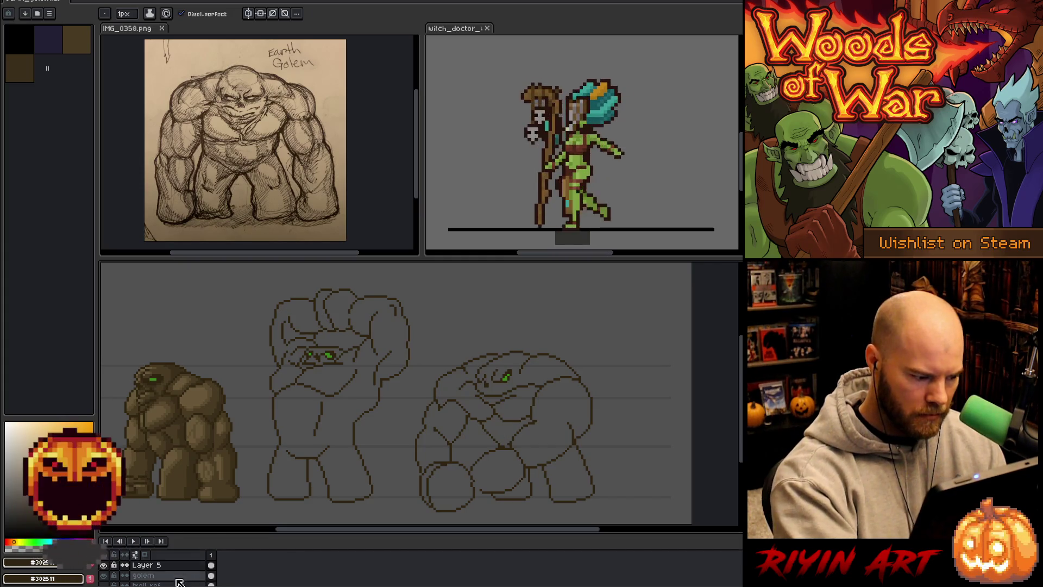
{"action": "key", "text": "b"}
{"action": "key", "text": "v"}
{"action": "key", "text": "Up"}
{"action": "key", "text": "b"}
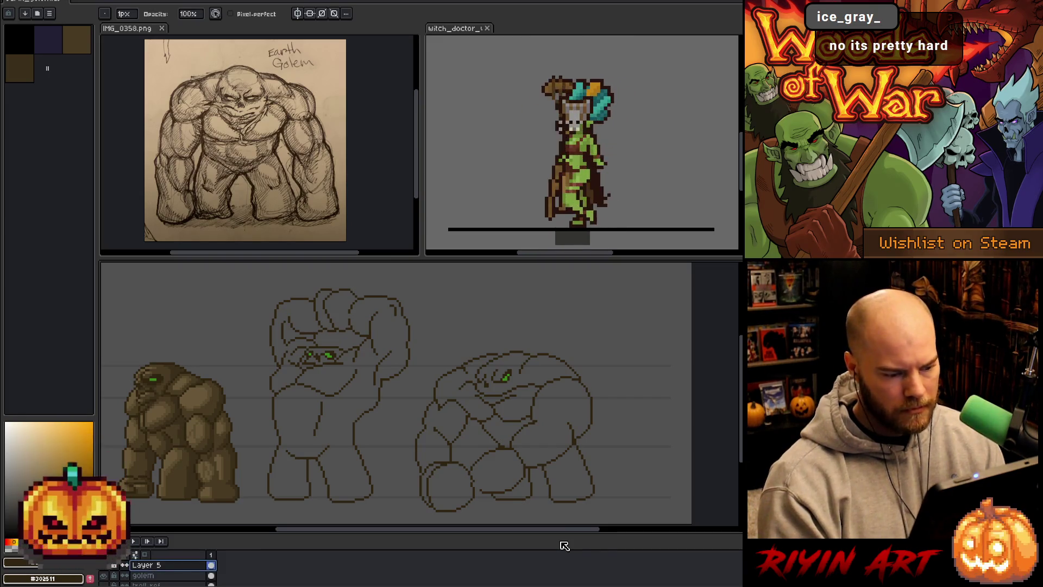
{"action": "key", "text": "Up"}
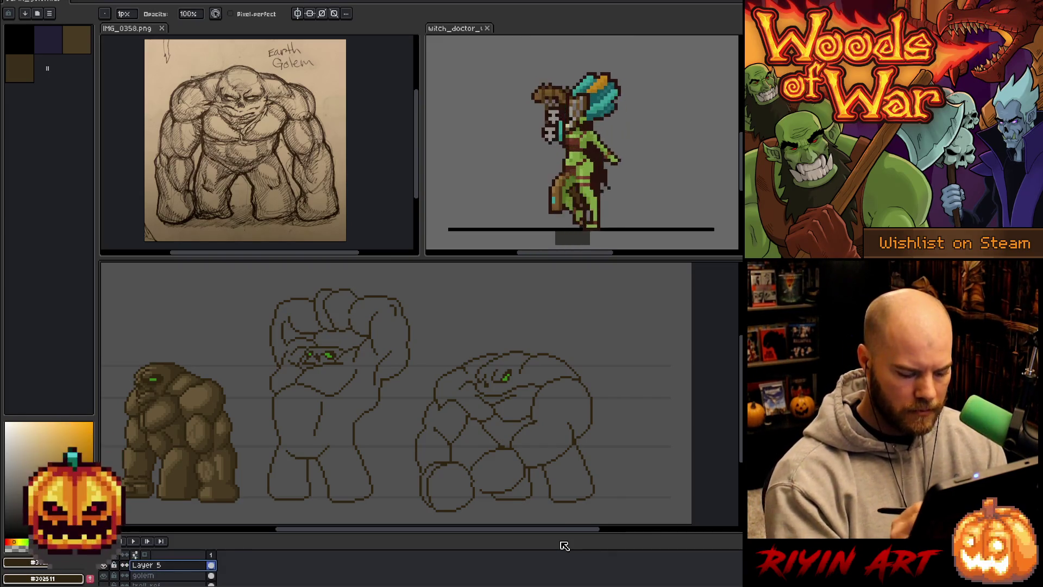
{"action": "key", "text": "m"}
Marquee the borrowed legs on Layer 5 and nudge them up one pixel under the third golem.
{"action": "left_click_drag", "start_coordinate": [626, 508], "coordinate": [452, 472]}
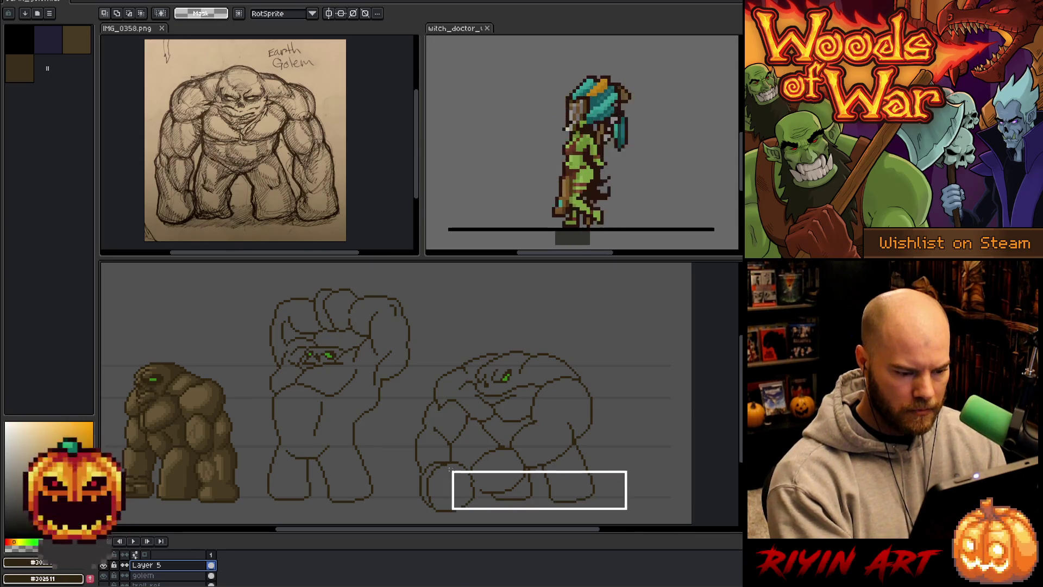
{"action": "left_click", "coordinate": [447, 430]}
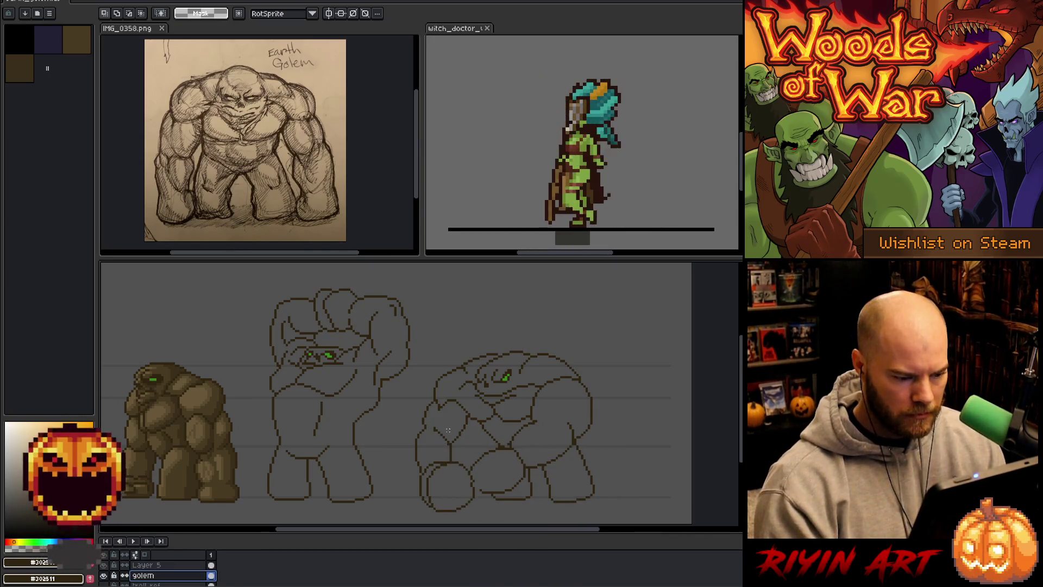
{"action": "key", "text": "ctrl+z"}
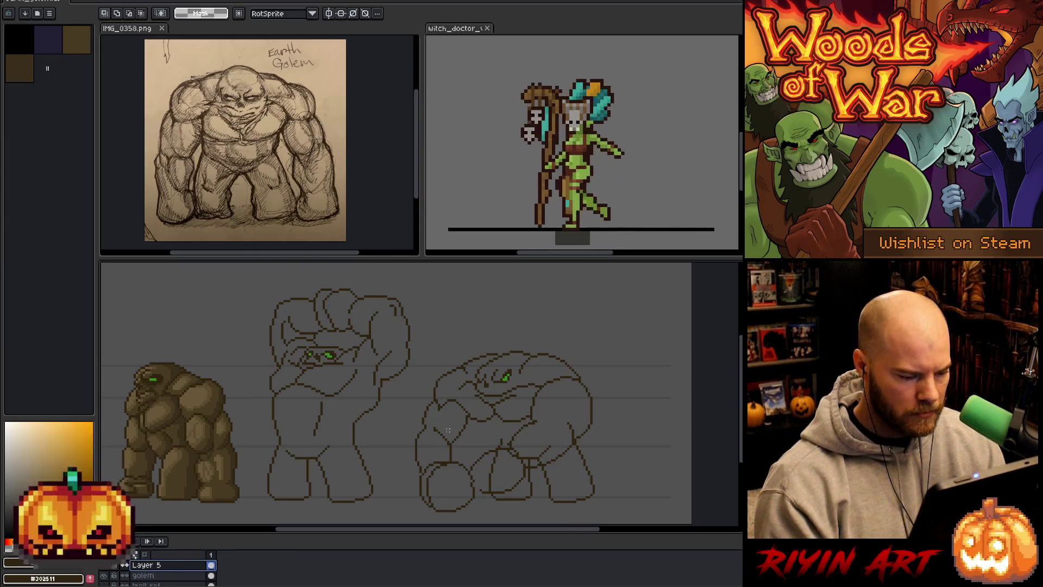
{"action": "left_click_drag", "start_coordinate": [498, 436], "coordinate": [609, 504]}
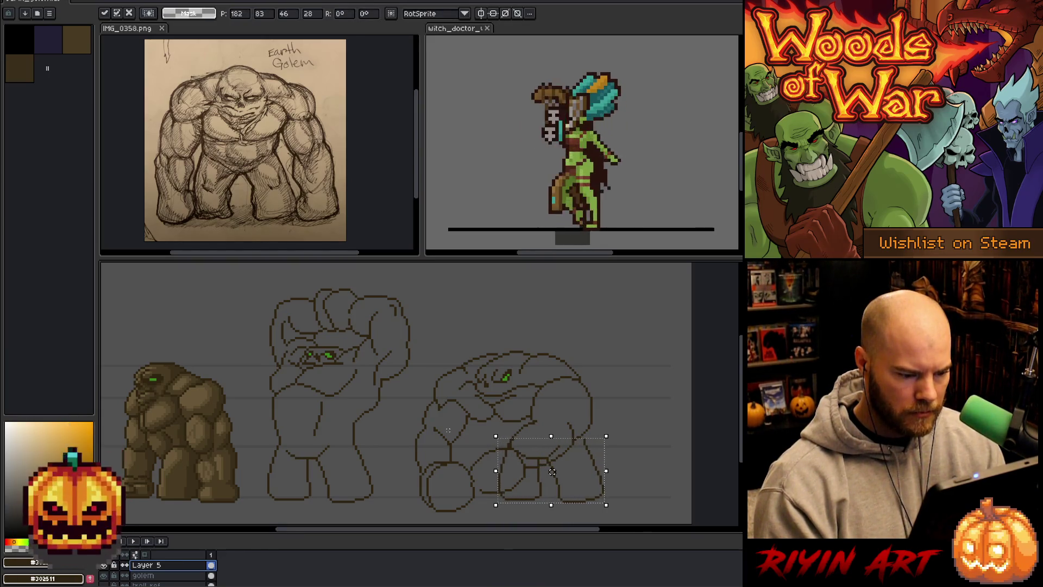
{"action": "key", "text": "Up"}
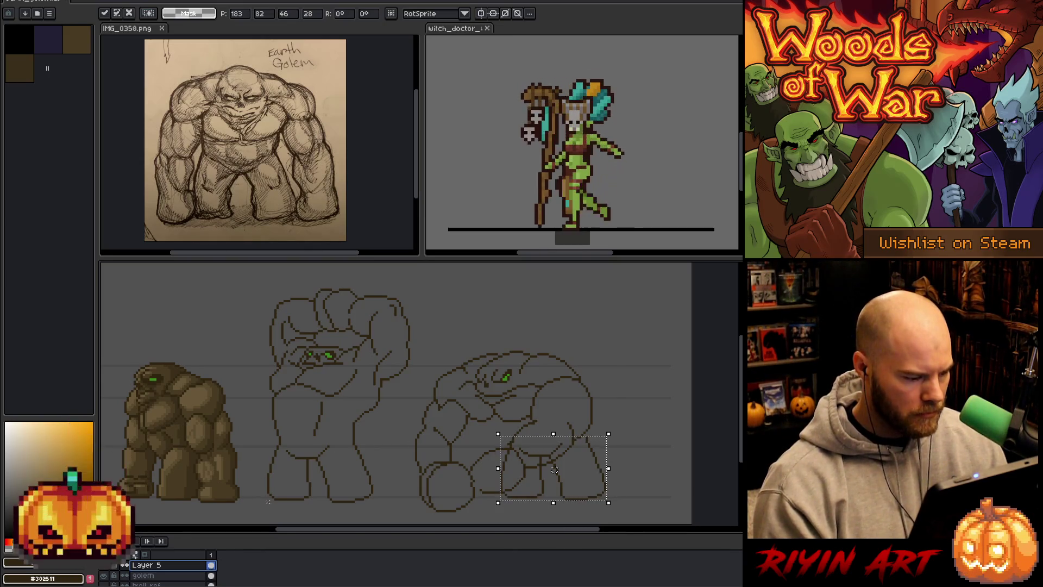
Check the middle golem's legs on the golem layer, then deselect and return to Layer 5.
{"action": "key", "text": "alt+Down"}
{"action": "left_click_drag", "start_coordinate": [259, 511], "coordinate": [389, 435]}
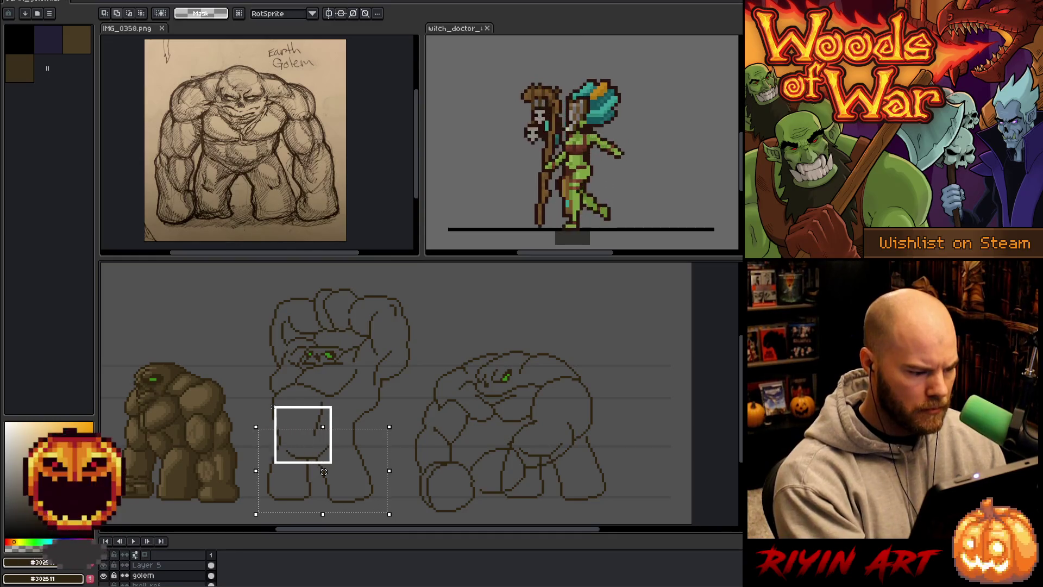
{"action": "left_click_drag", "start_coordinate": [277, 462], "coordinate": [257, 460]}
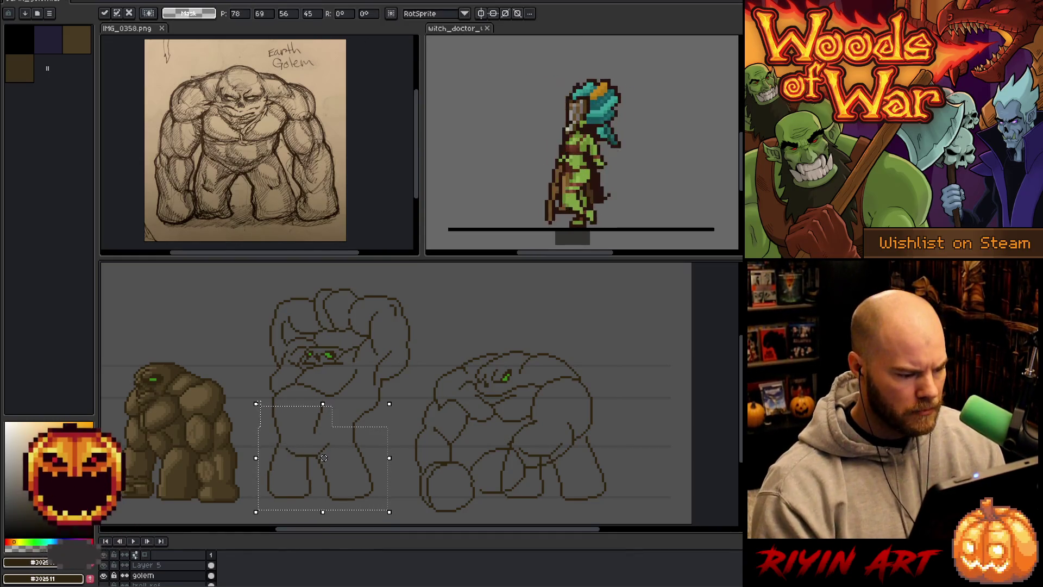
{"action": "key", "text": "ctrl+d"}
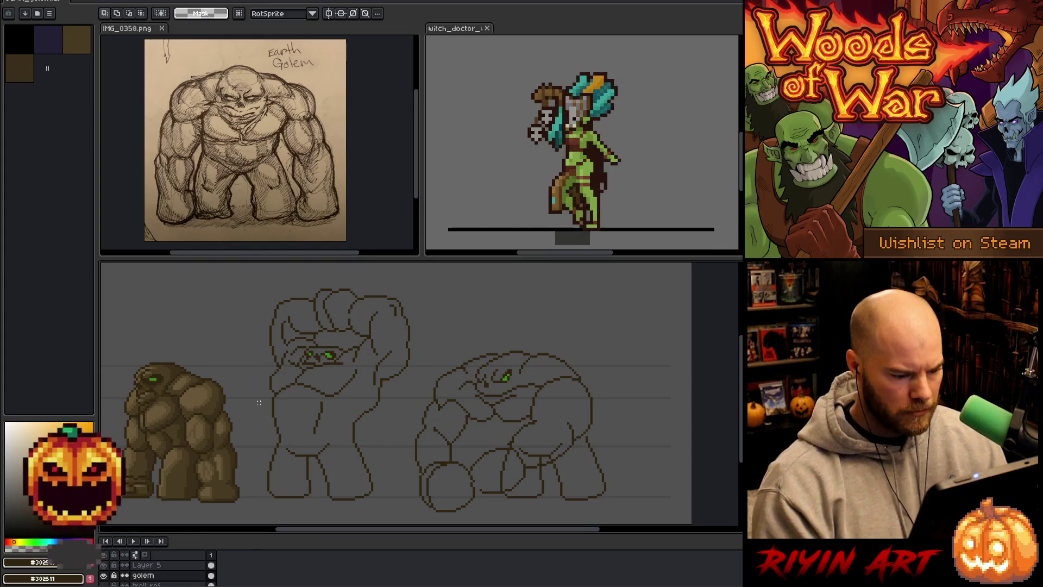
{"action": "left_click", "coordinate": [161, 564]}
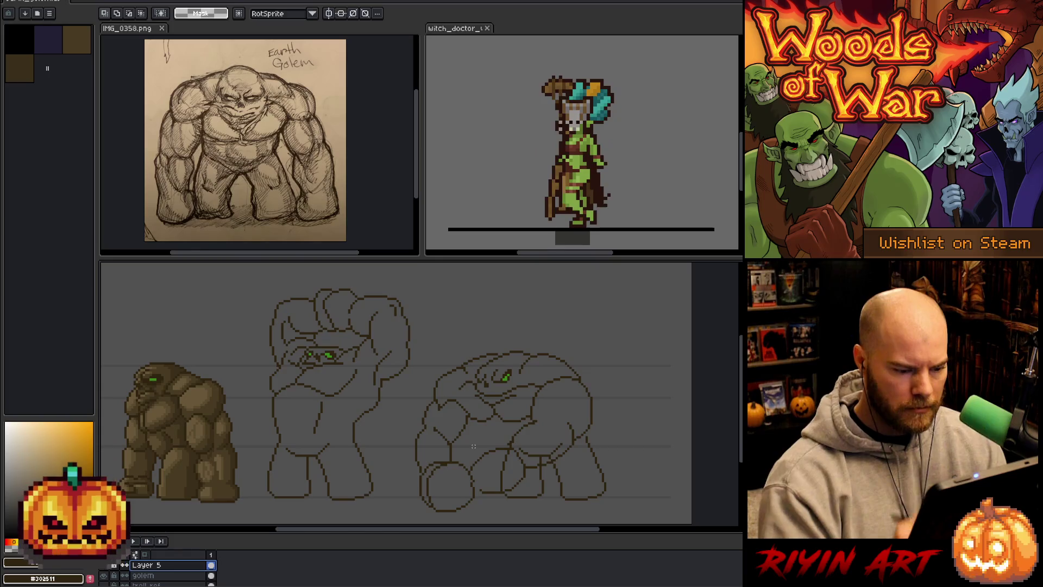
Compare the lower third golem between Layer 5 and the golem layer with pencil and eraser ready.
{"action": "key", "text": "b"}
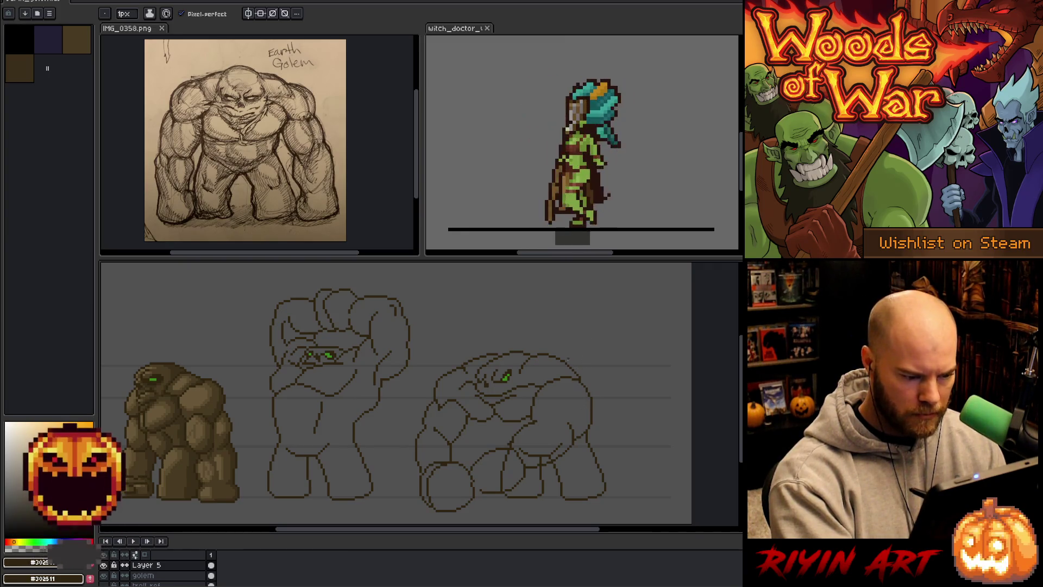
{"action": "key", "text": "e"}
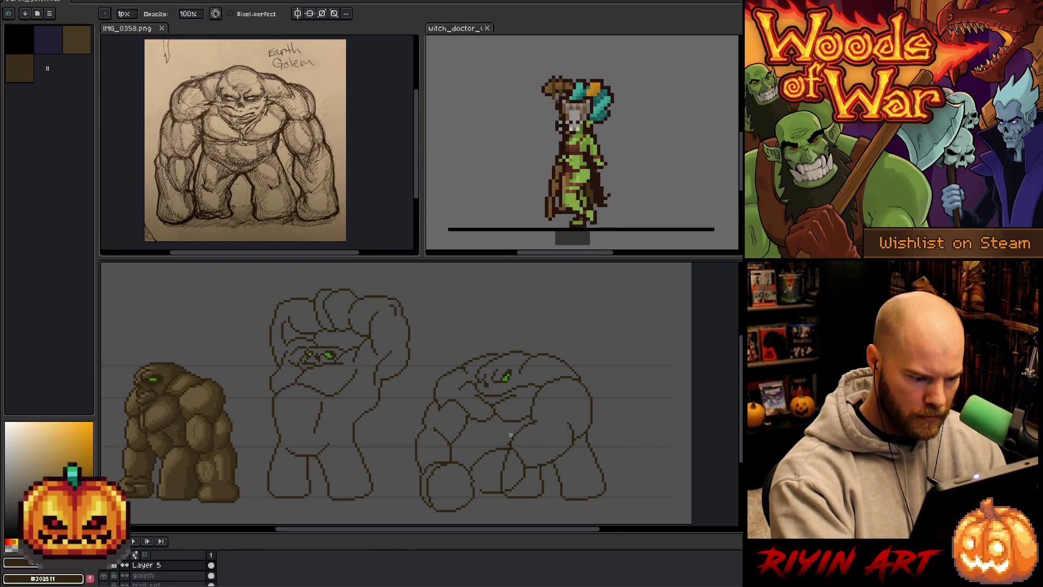
{"action": "key", "text": "Down"}
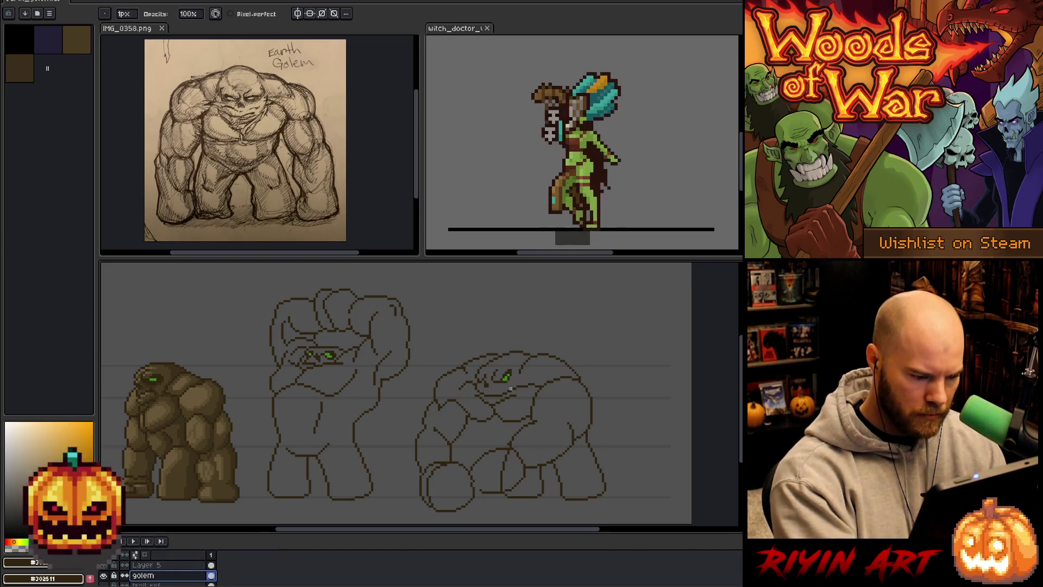
{"action": "key", "text": "Up"}
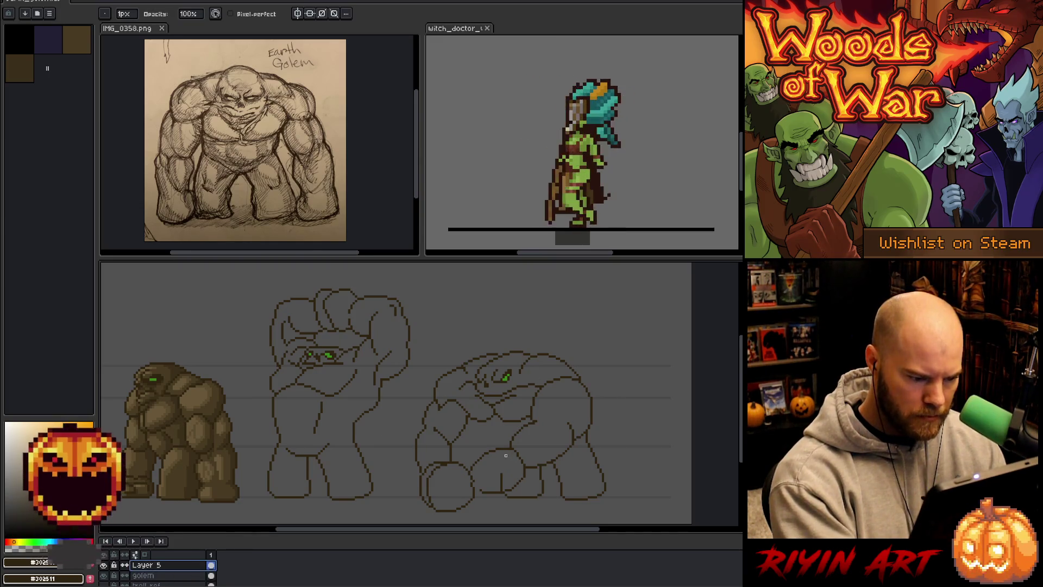
{"action": "key", "text": "Down"}
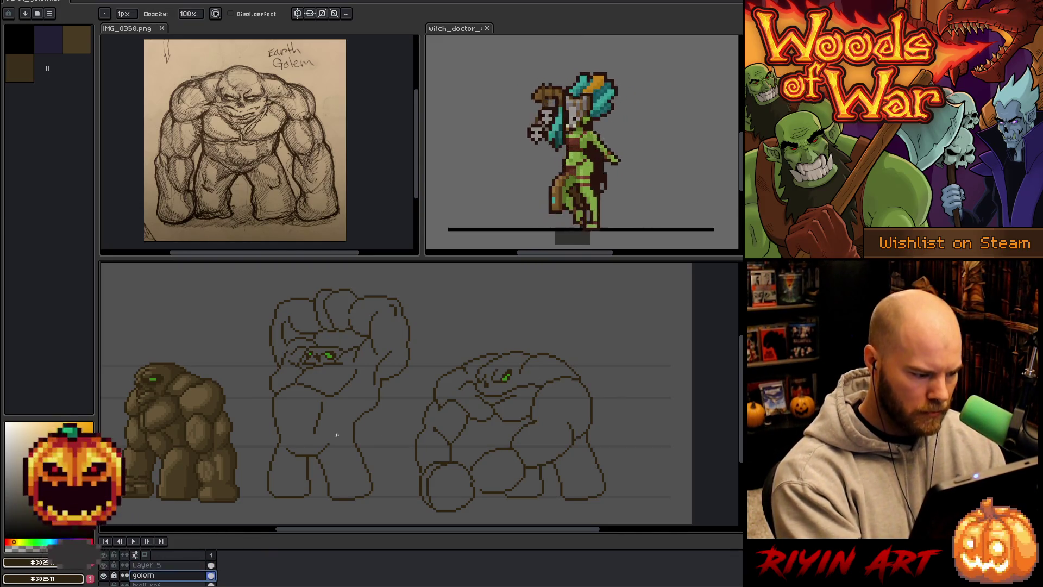
{"action": "key", "text": "e"}
{"action": "key", "text": "Up"}
{"action": "key", "text": "Down"}
{"action": "key", "text": "Up"}
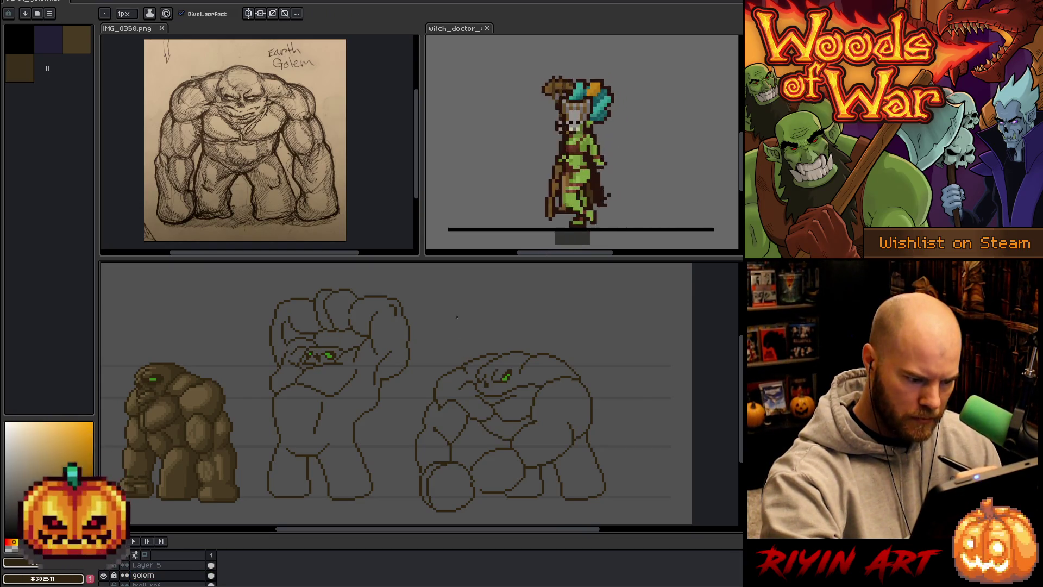
{"action": "key", "text": "Down"}
{"action": "key", "text": "Up"}
{"action": "scroll", "coordinate": [251, 557], "scroll_direction": "down", "scroll_amount": 1}
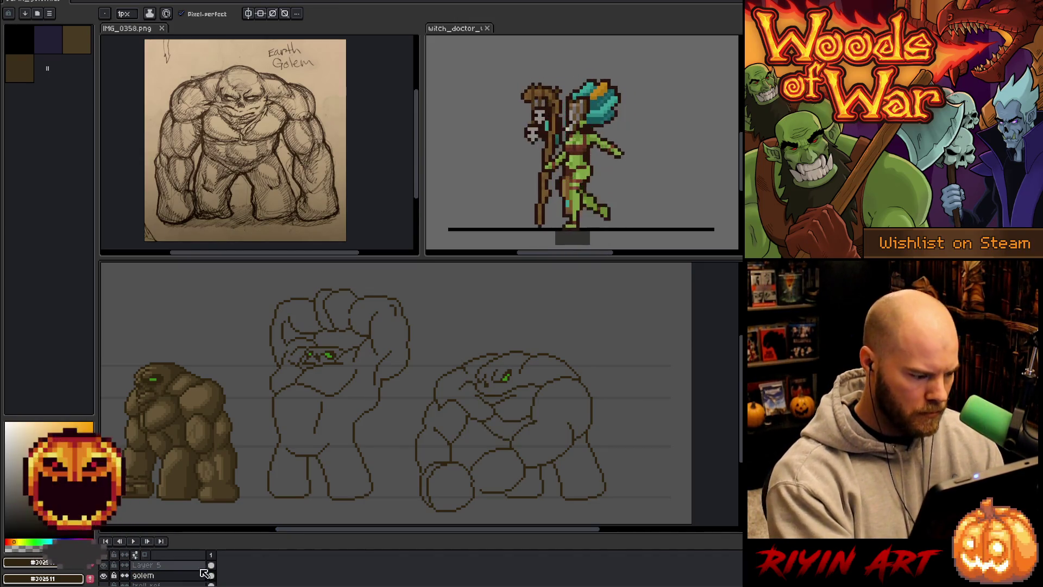
Redraw the outline strokes on the lower part of the third golem sketch.
{"action": "key", "text": "v"}
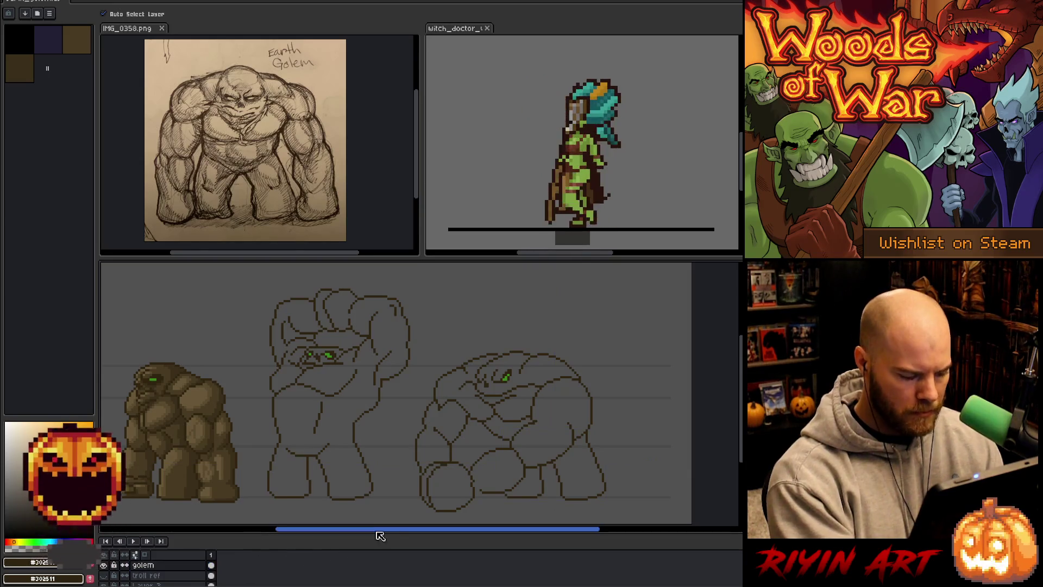
{"action": "key", "text": "b"}
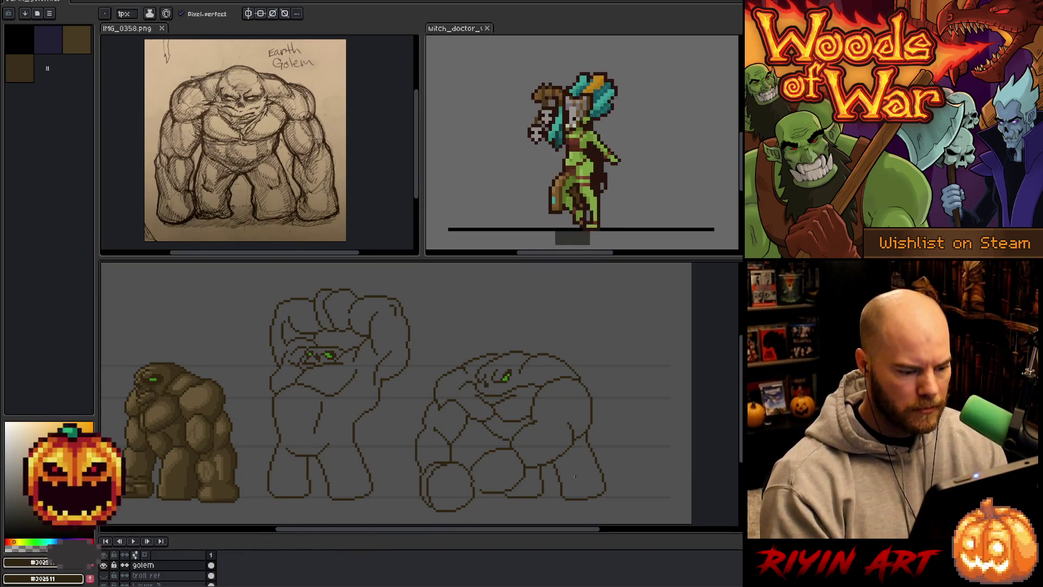
{"action": "key", "text": "e"}
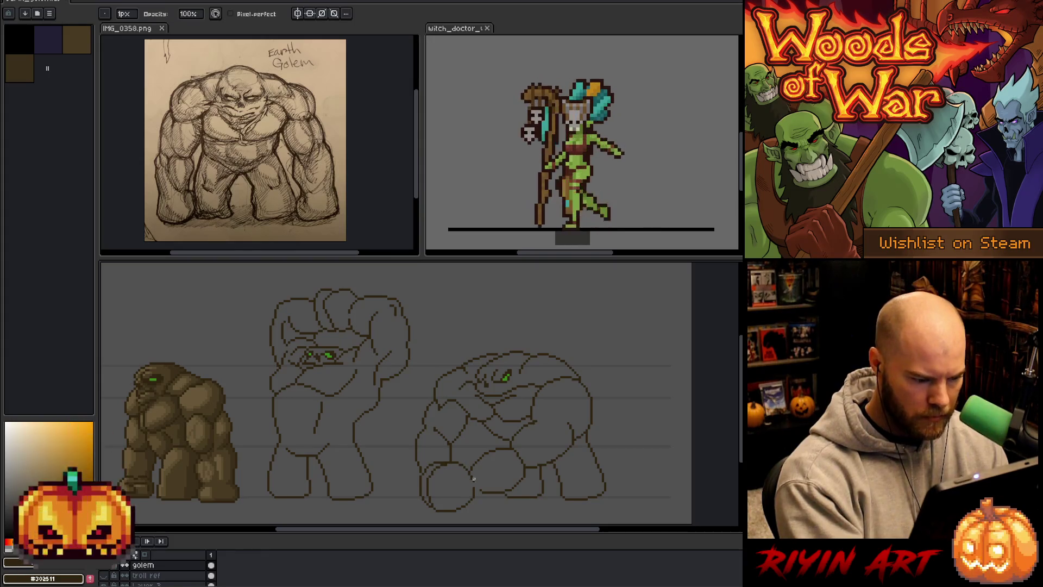
{"action": "key", "text": "b"}
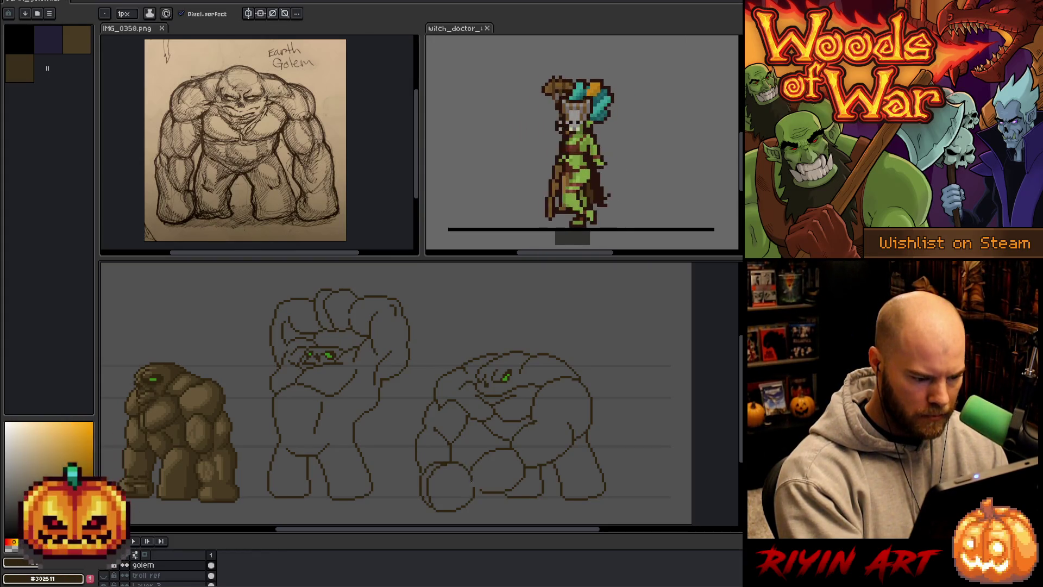
{"action": "left_click_drag", "start_coordinate": [542, 465], "coordinate": [590, 417]}
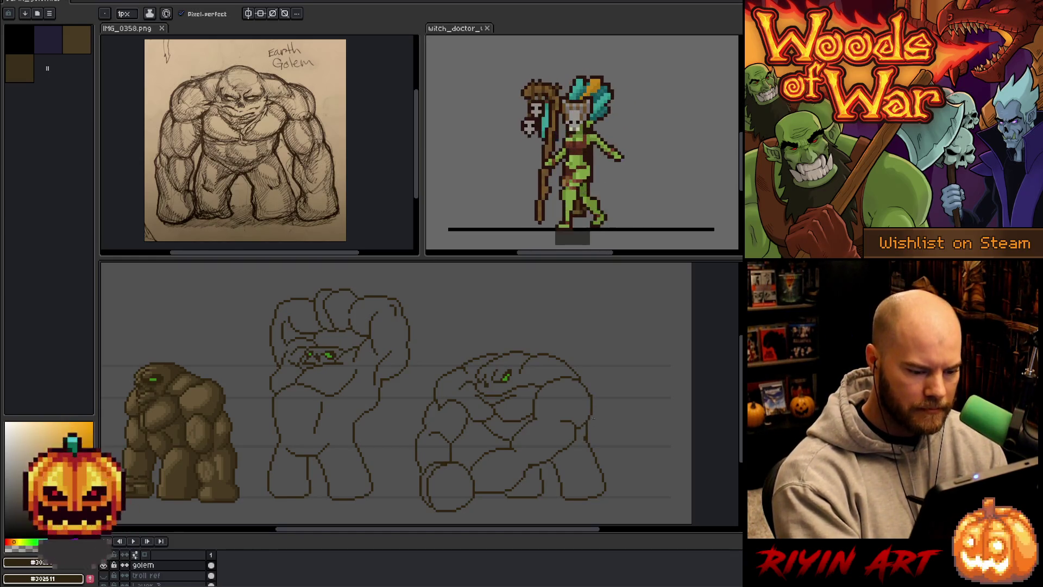
{"action": "key", "text": "b"}
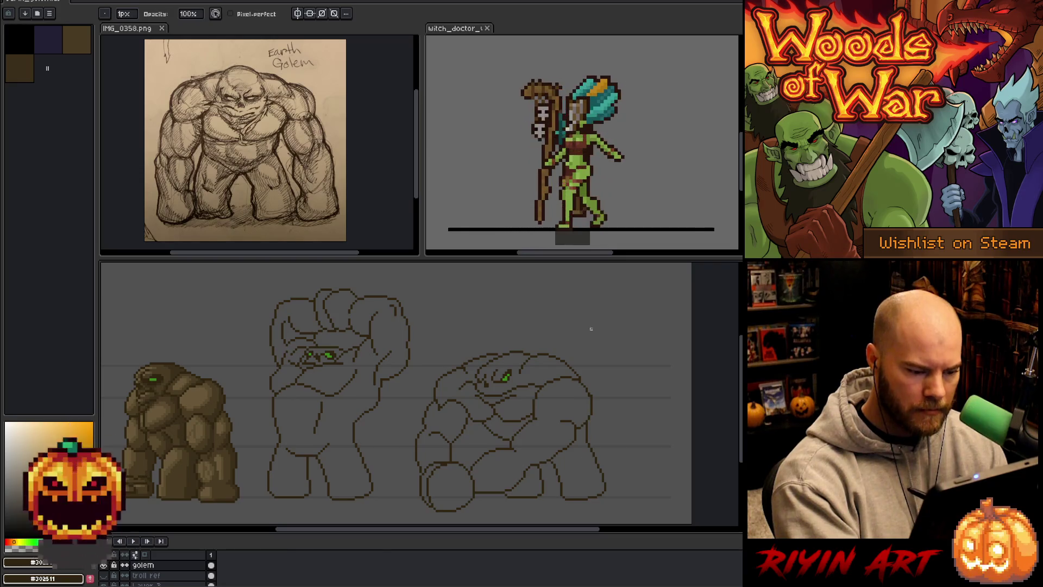
{"action": "key", "text": "e"}
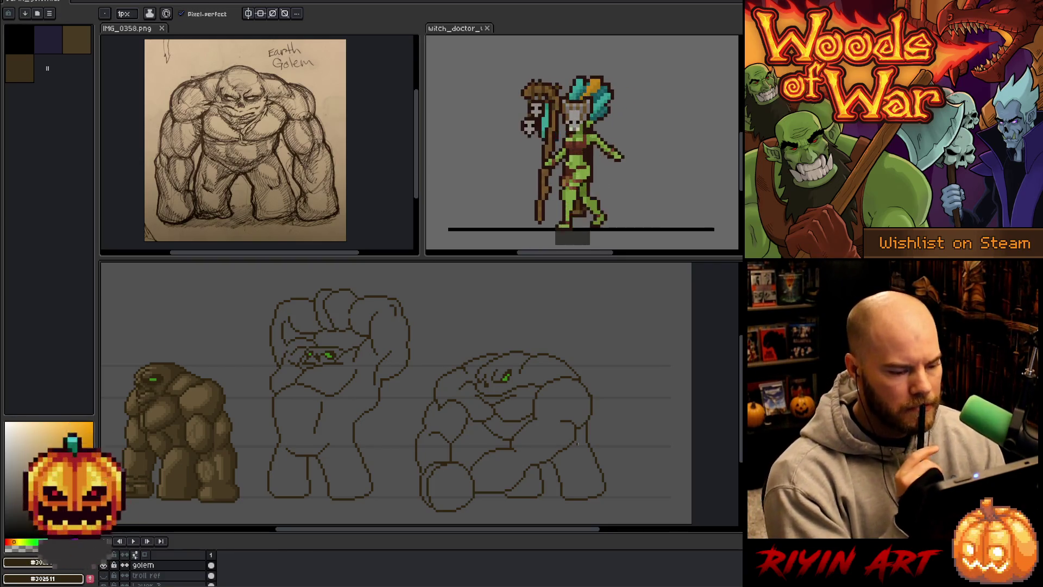
{"action": "key", "text": "m"}
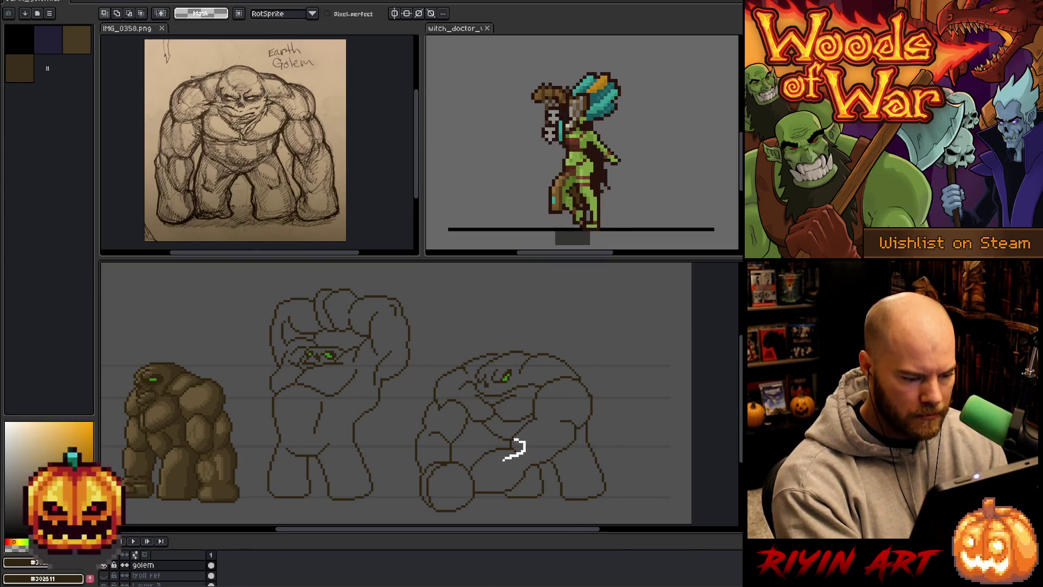
{"action": "mouse_move", "coordinate": [529, 436]}
{"action": "left_mouse_down"}
{"action": "mouse_move", "coordinate": [499, 469]}
{"action": "mouse_move", "coordinate": [511, 468]}
{"action": "left_mouse_up"}
{"action": "key", "text": "ctrl+d"}
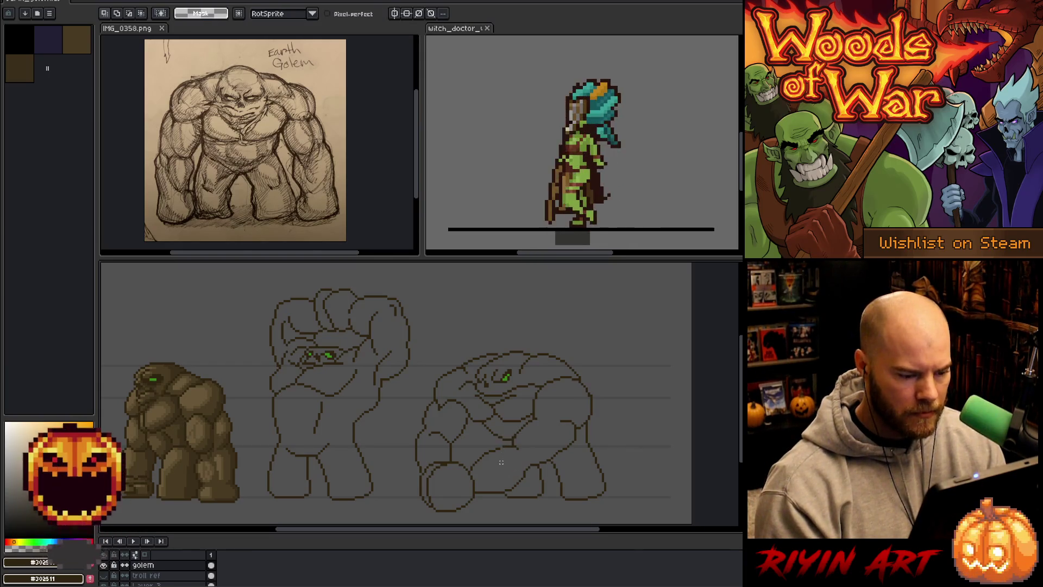
{"action": "key", "text": "b"}
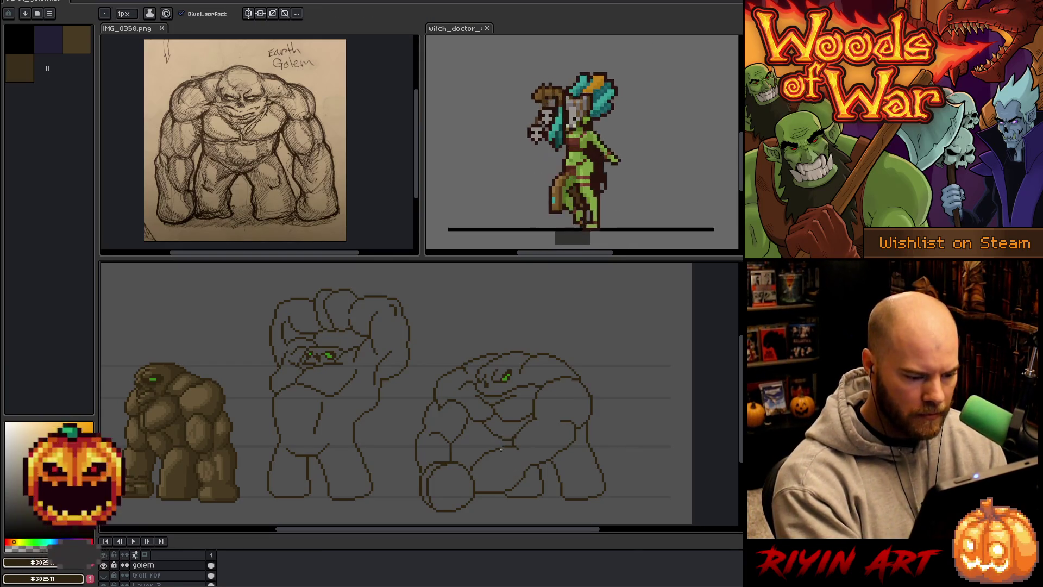
{"action": "key", "text": "e"}
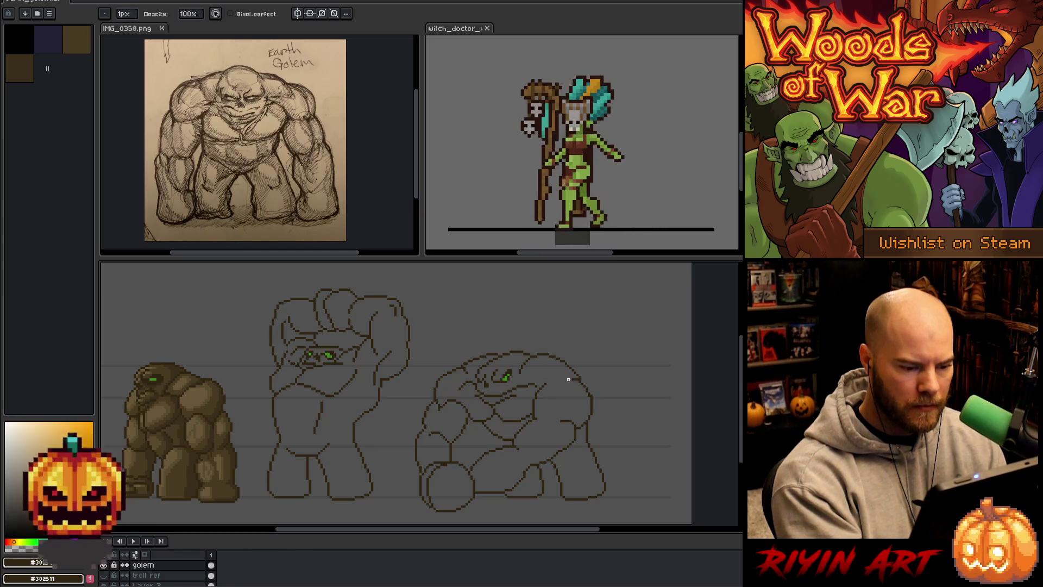
{"action": "key", "text": "e"}
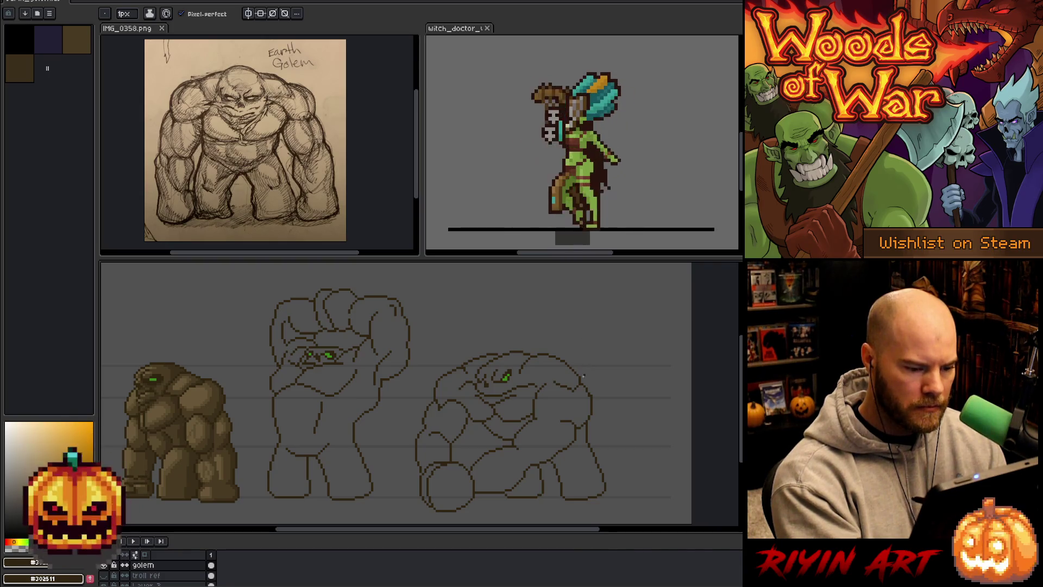
{"action": "key", "text": "b"}
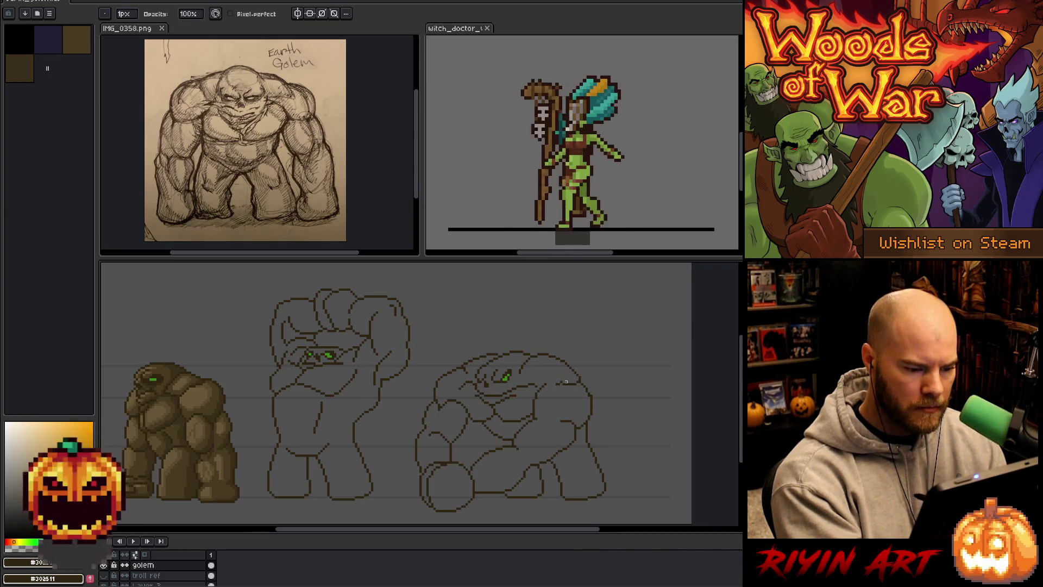
{"action": "key", "text": "e"}
{"action": "key", "text": "e"}
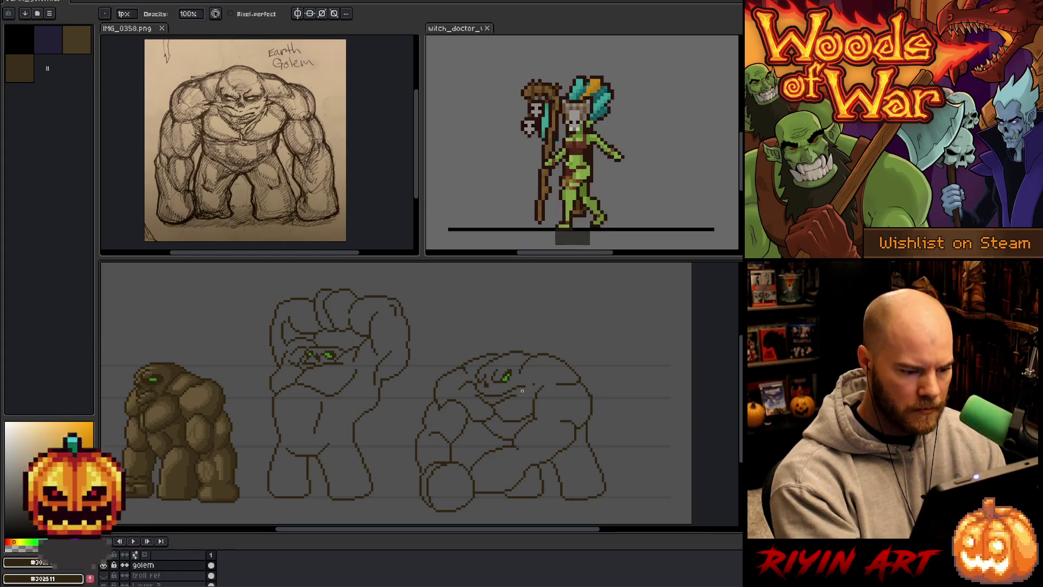
{"action": "key", "text": "e"}
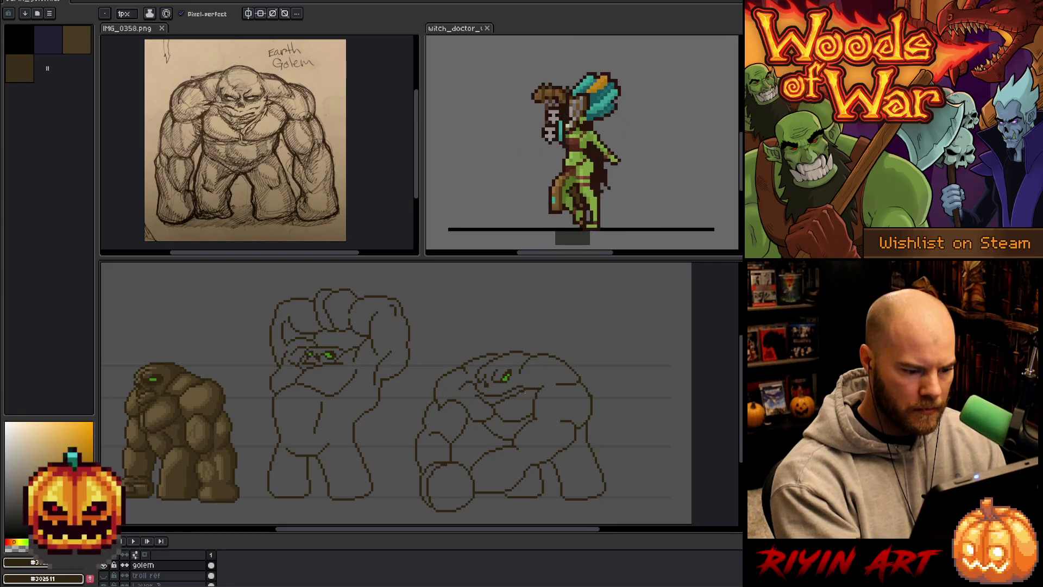
{"action": "key", "text": "b"}
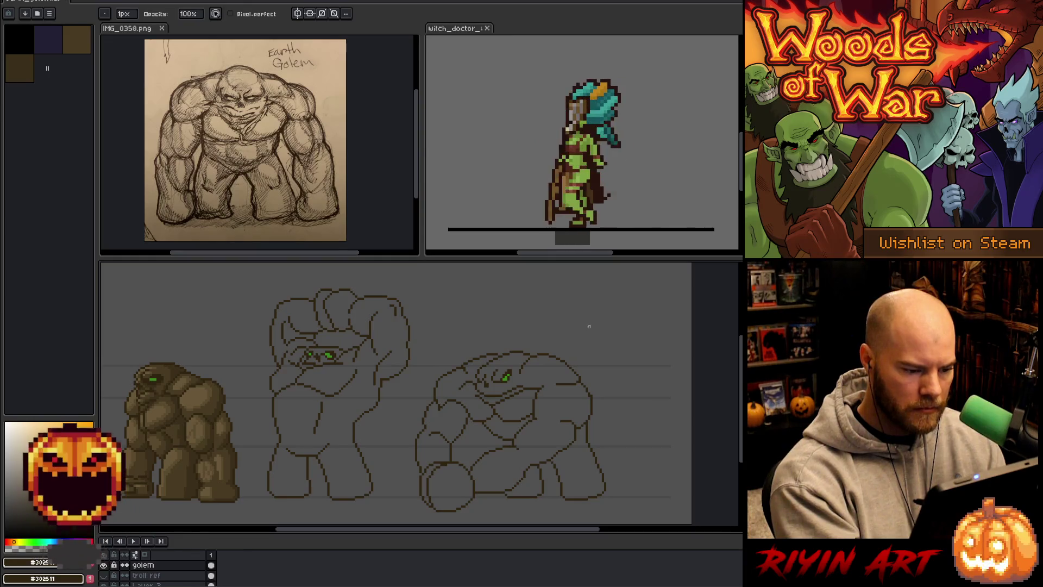
{"action": "key", "text": "e"}
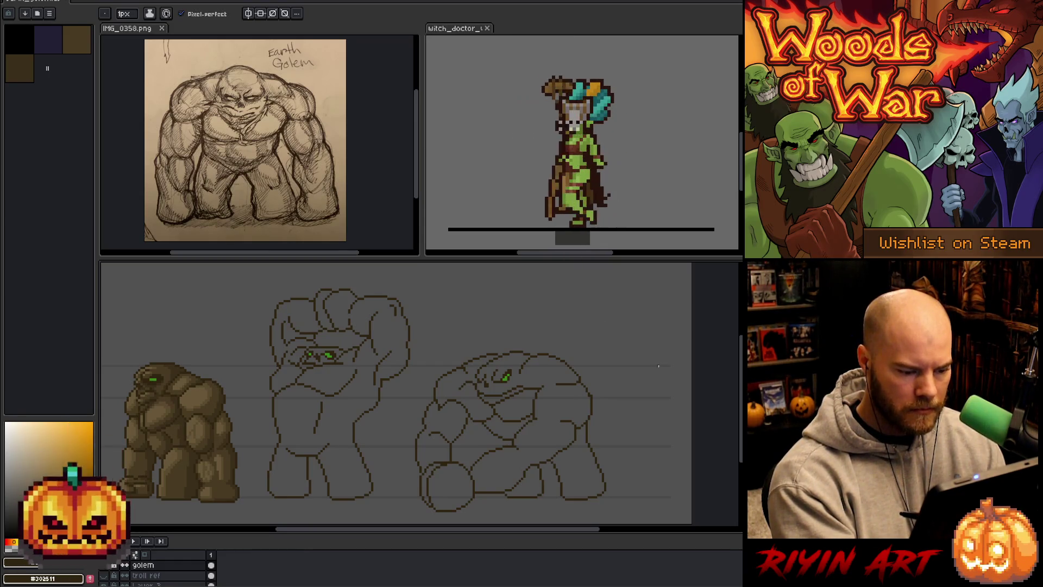
{"action": "key", "text": "b"}
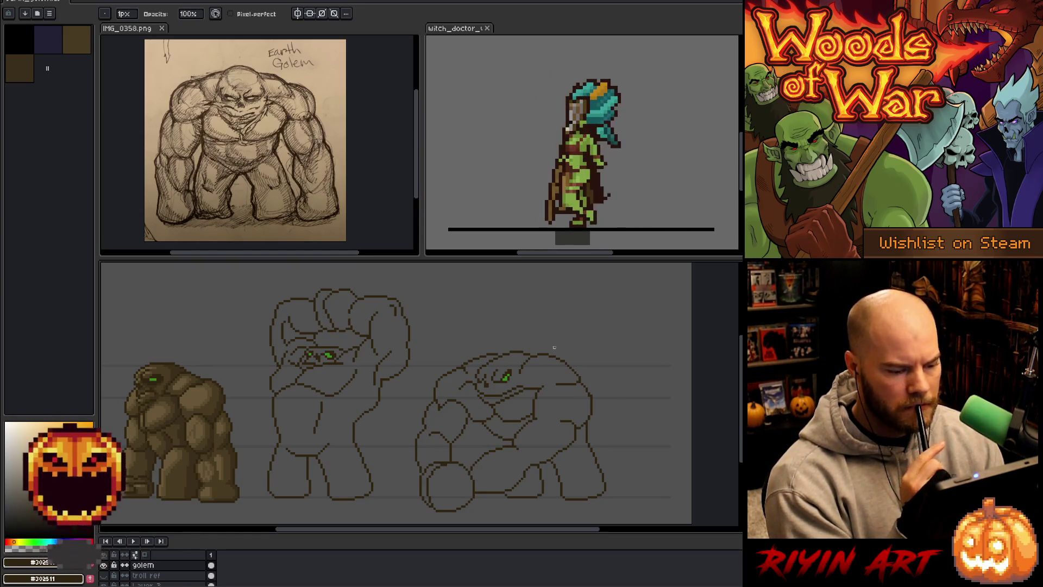
{"action": "key", "text": "e"}
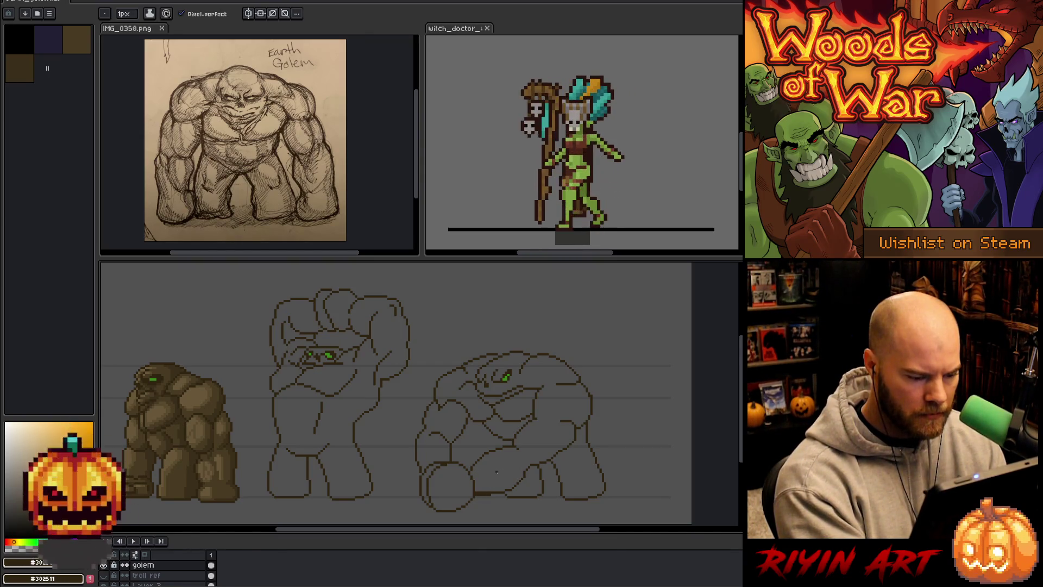
{"action": "key", "text": "b"}
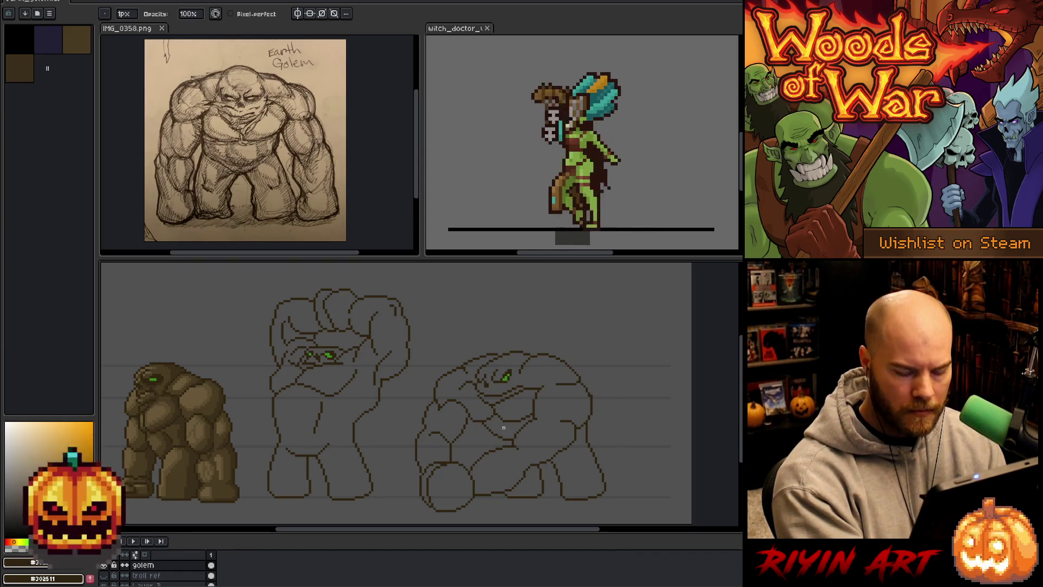
{"action": "key", "text": "m"}
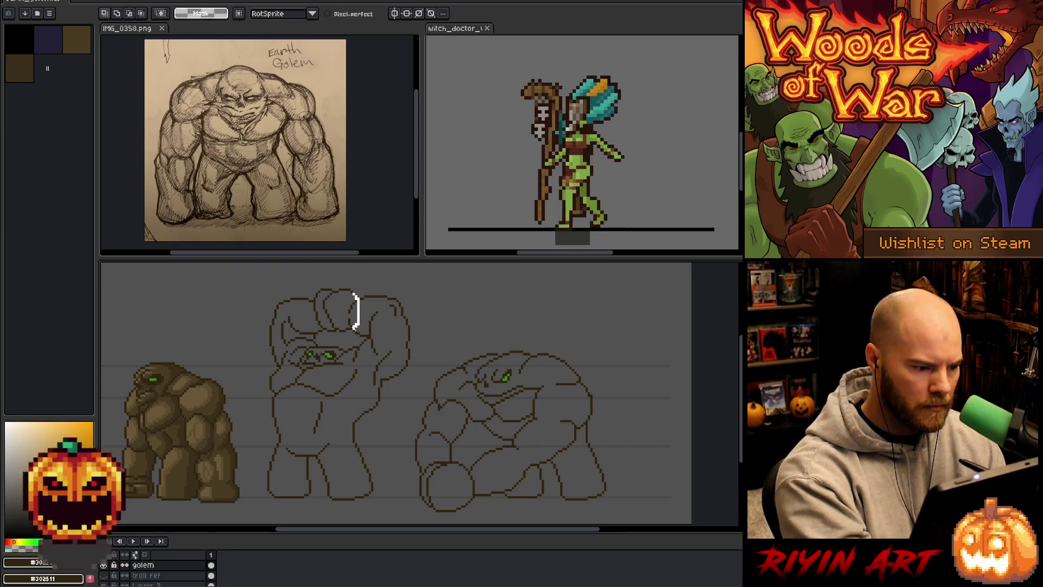
Lasso the small circle at the third golem's lower left, then deselect it.
{"action": "left_click_drag", "start_coordinate": [352, 298], "coordinate": [351, 295]}
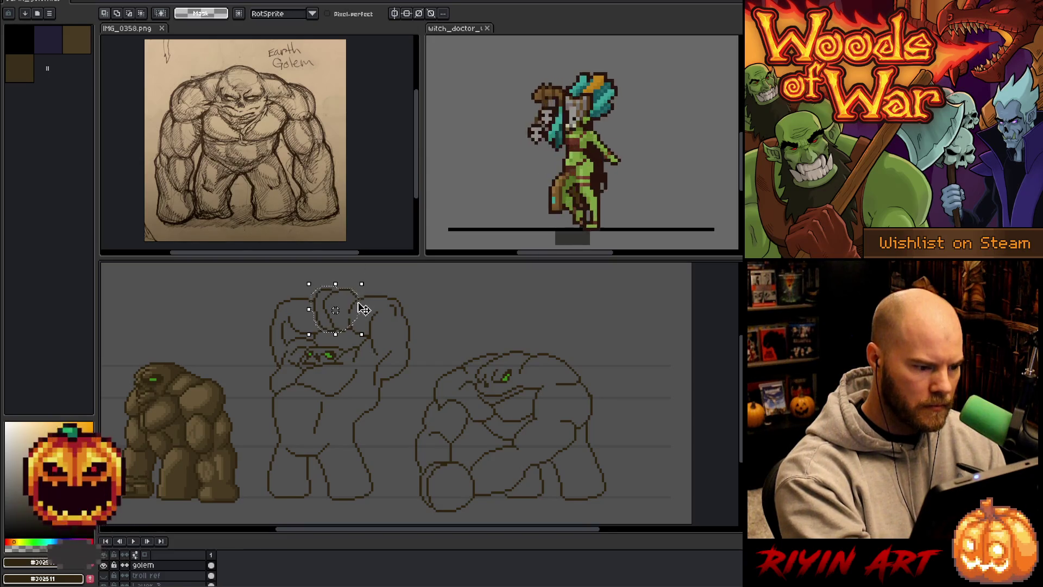
{"action": "left_click_drag", "start_coordinate": [476, 484], "coordinate": [471, 487]}
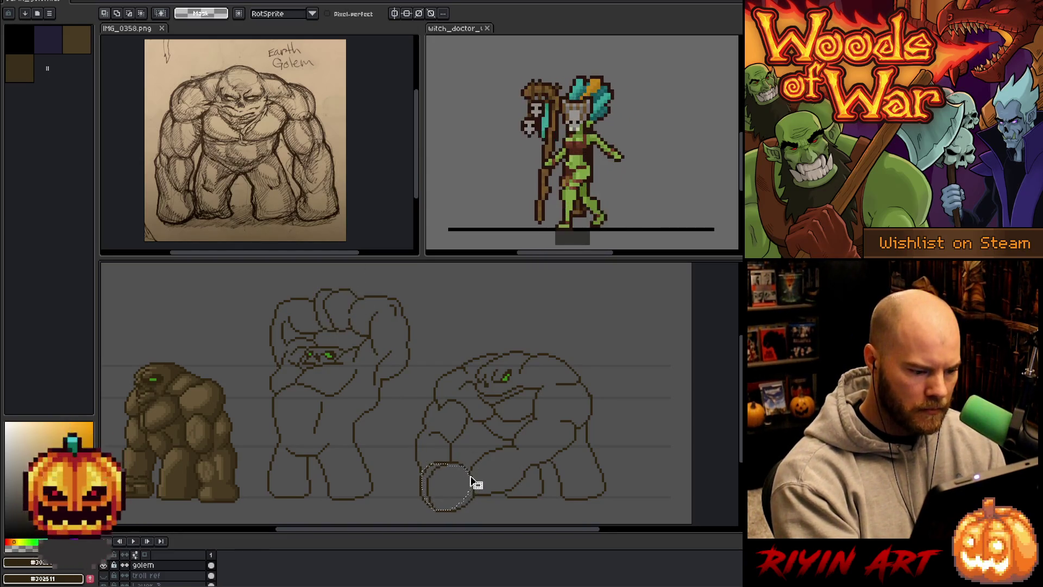
{"action": "left_click_drag", "start_coordinate": [477, 485], "coordinate": [476, 482]}
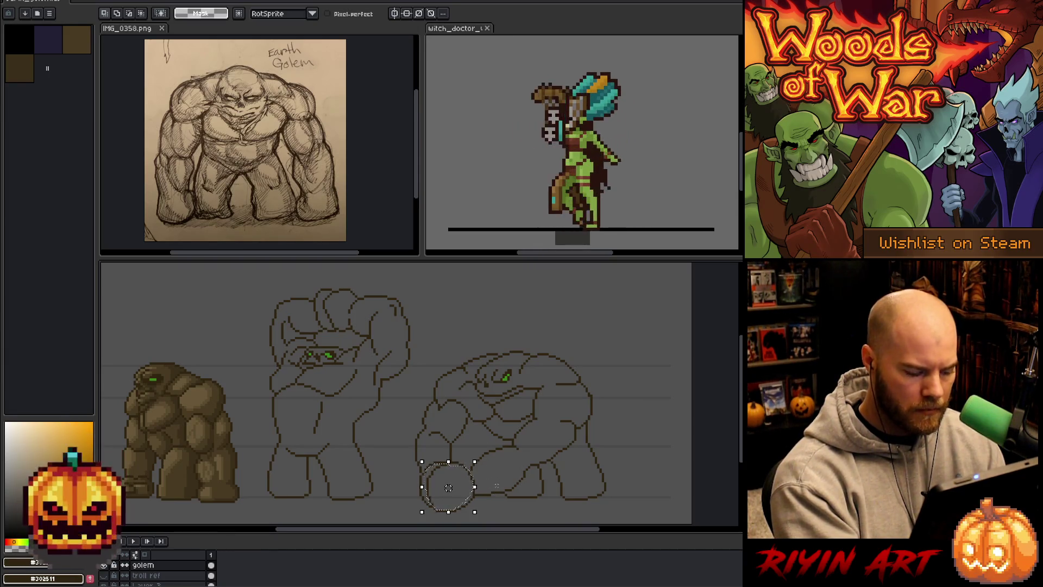
{"action": "left_click", "coordinate": [471, 513]}
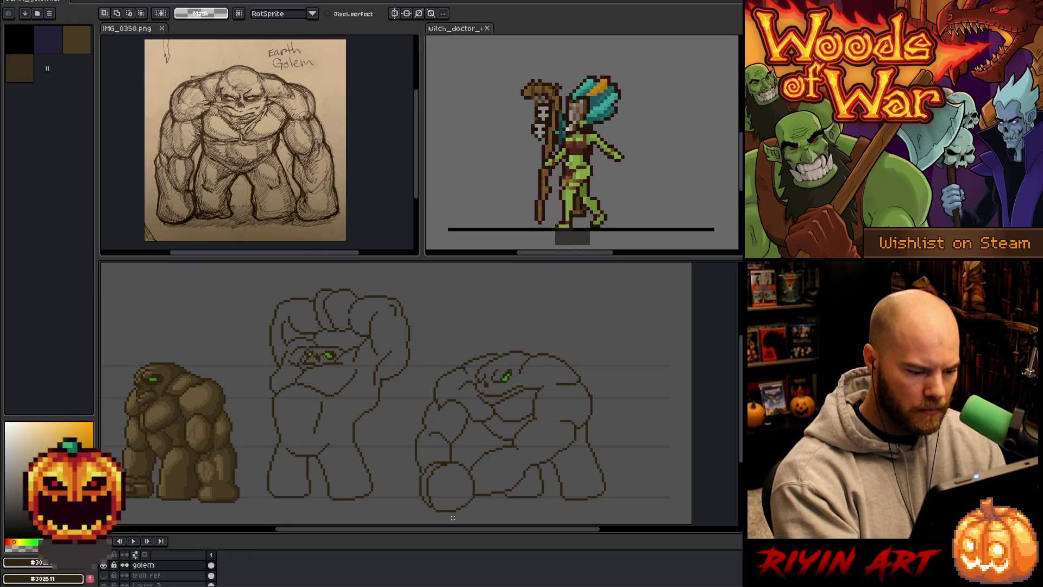
Lasso the third golem's left foot, undo a misplaced nudge, and deselect.
{"action": "mouse_move", "coordinate": [446, 513]}
{"action": "left_mouse_down"}
{"action": "mouse_move", "coordinate": [436, 483]}
{"action": "mouse_move", "coordinate": [446, 522]}
{"action": "left_mouse_up"}
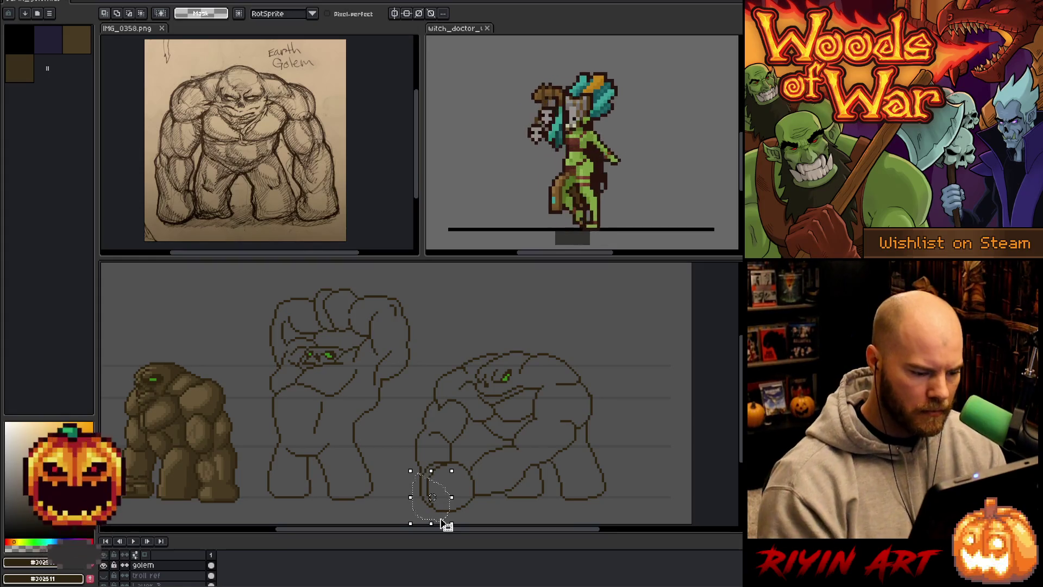
{"action": "key", "text": "b"}
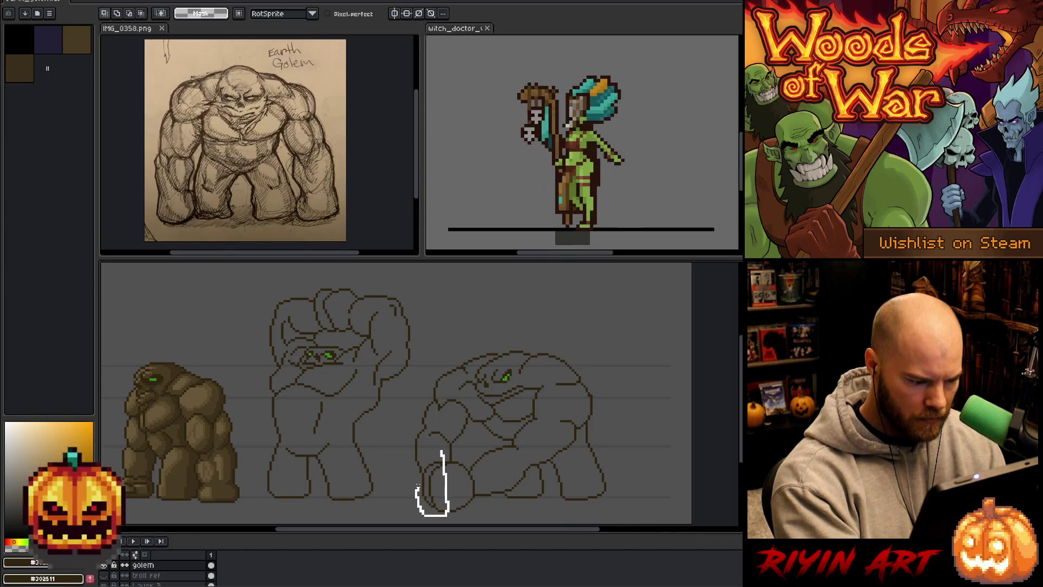
{"action": "key", "text": "ctrl+z"}
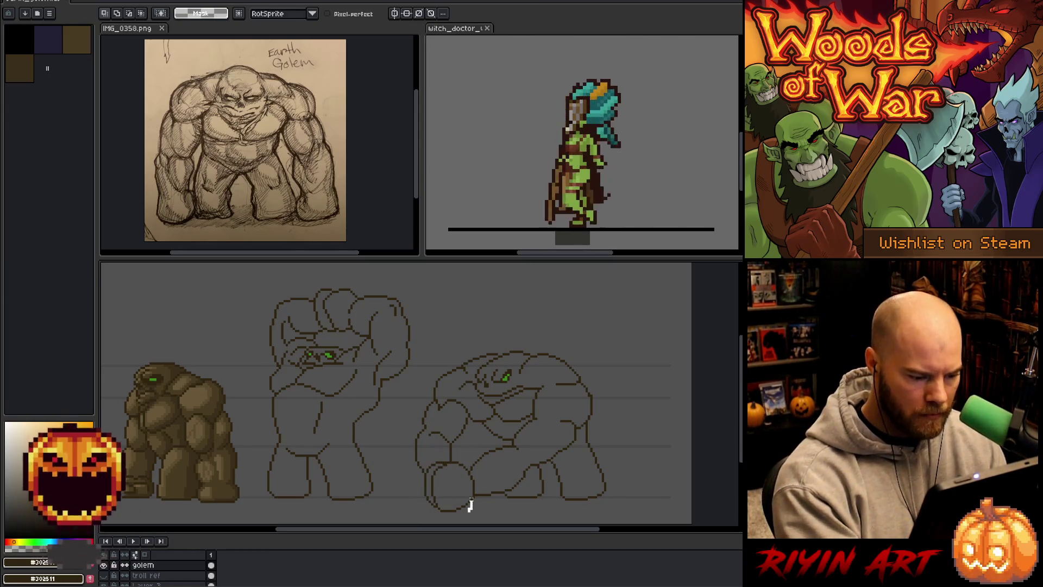
{"action": "left_click_drag", "start_coordinate": [470, 503], "coordinate": [468, 513]}
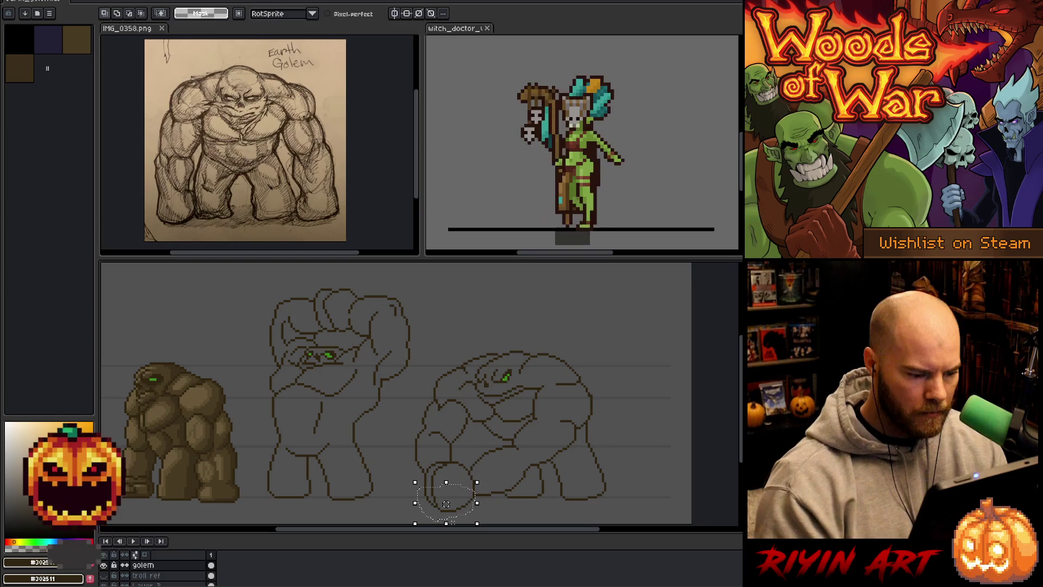
{"action": "key", "text": "ctrl+d"}
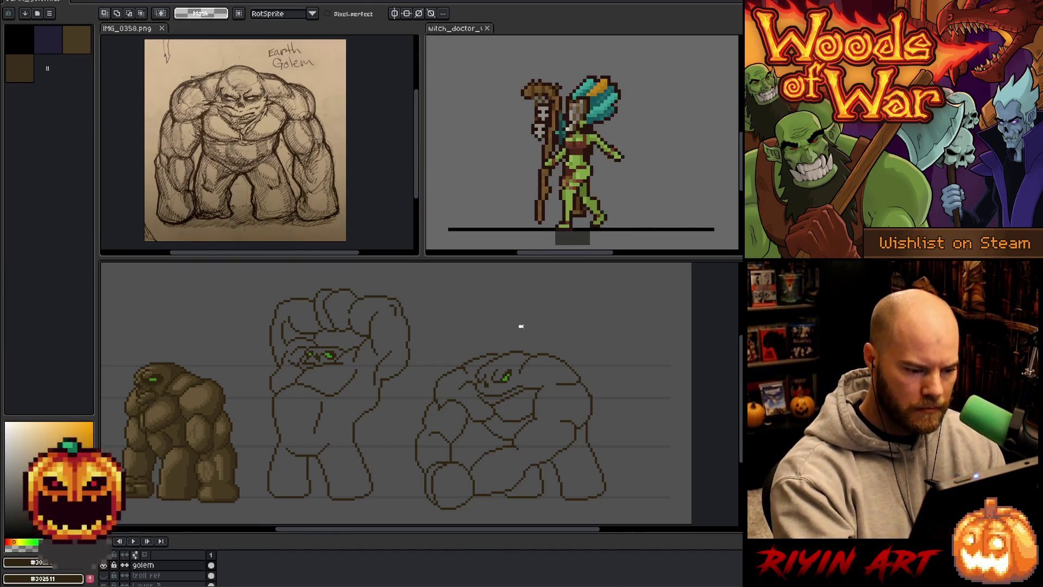
Lasso the third golem's left side and nudge it a few pixels right.
{"action": "left_click_drag", "start_coordinate": [541, 334], "coordinate": [509, 422]}
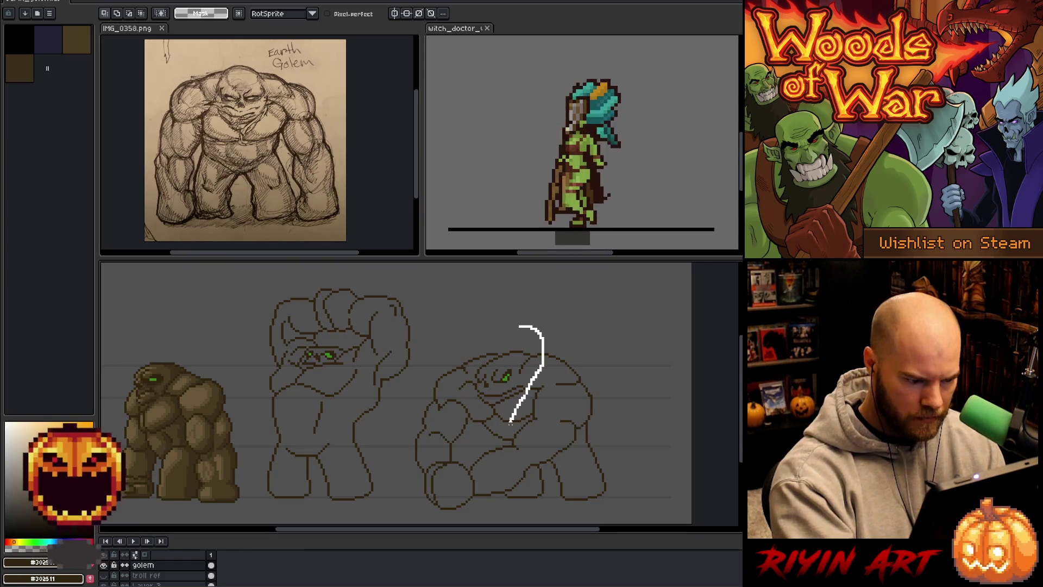
{"action": "mouse_move", "coordinate": [450, 498]}
{"action": "left_mouse_down"}
{"action": "mouse_move", "coordinate": [396, 501]}
{"action": "mouse_move", "coordinate": [489, 322]}
{"action": "left_mouse_up"}
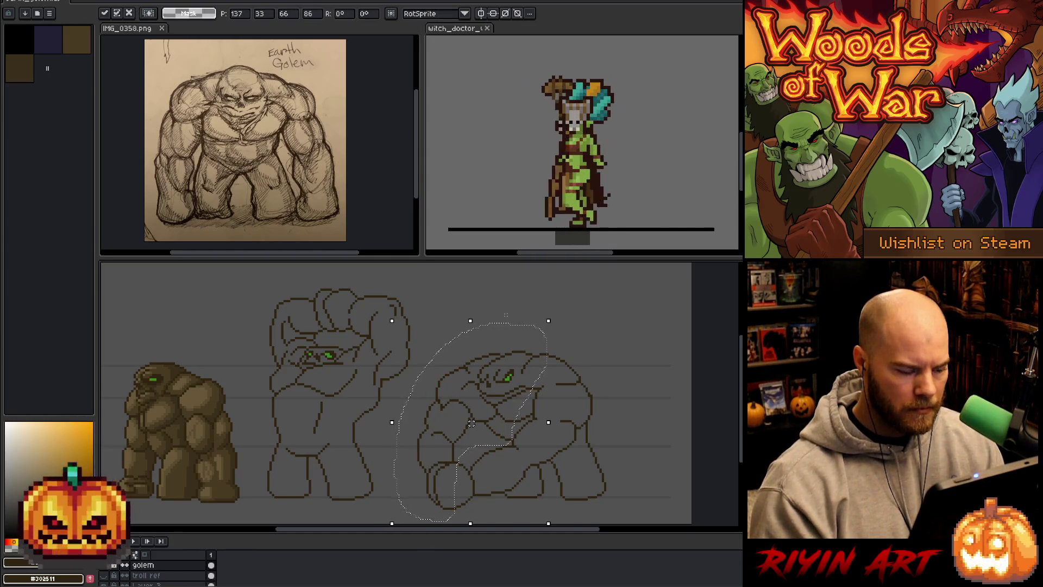
{"action": "key", "text": "b"}
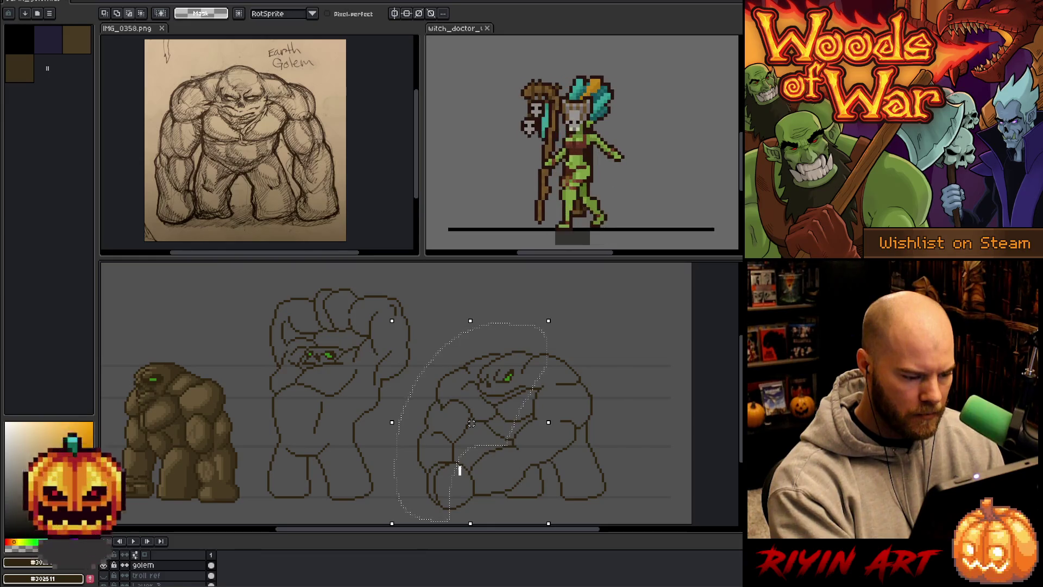
{"action": "key", "text": "Right"}
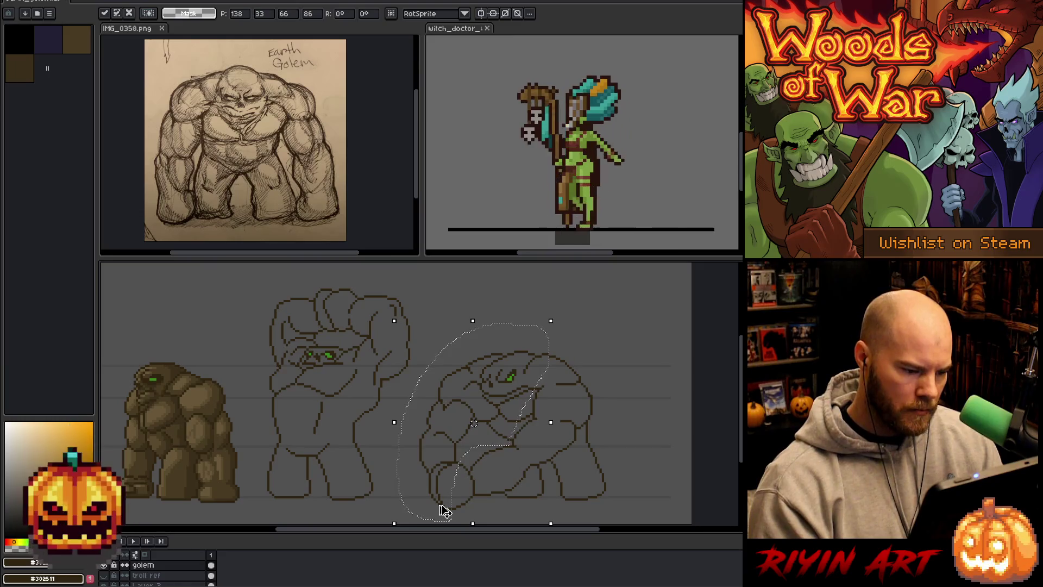
{"action": "key", "text": "Return"}
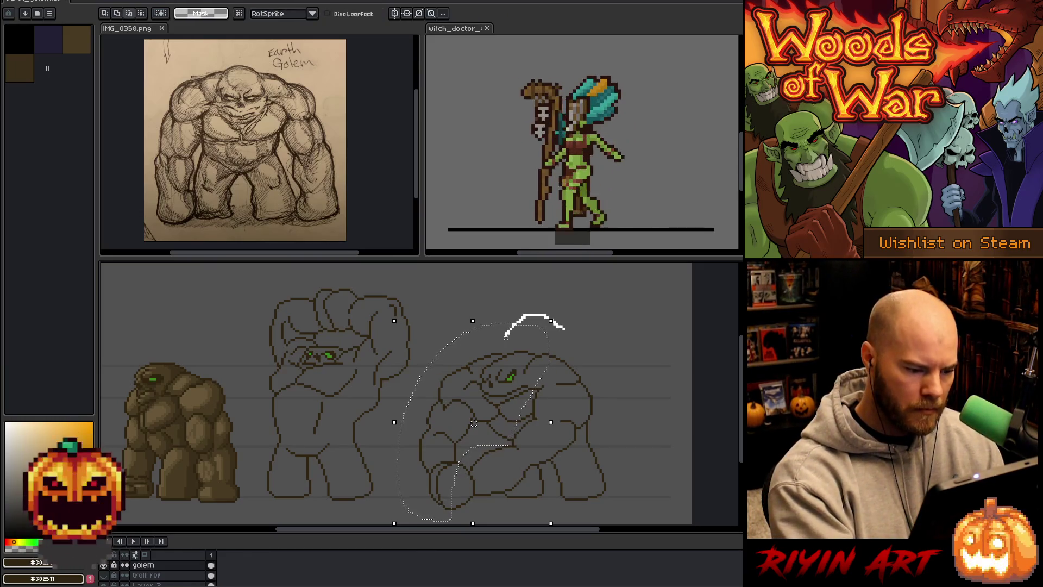
Re-lasso the golem's left half including back and arm, shift it slightly right and deselect.
{"action": "left_click_drag", "start_coordinate": [494, 356], "coordinate": [453, 420]}
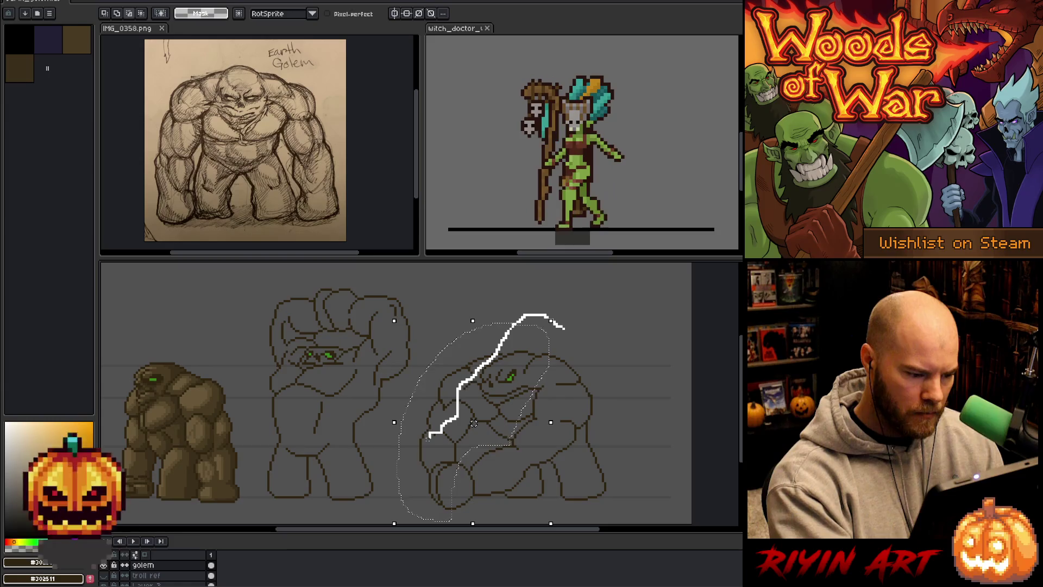
{"action": "left_click_drag", "start_coordinate": [427, 447], "coordinate": [444, 510]}
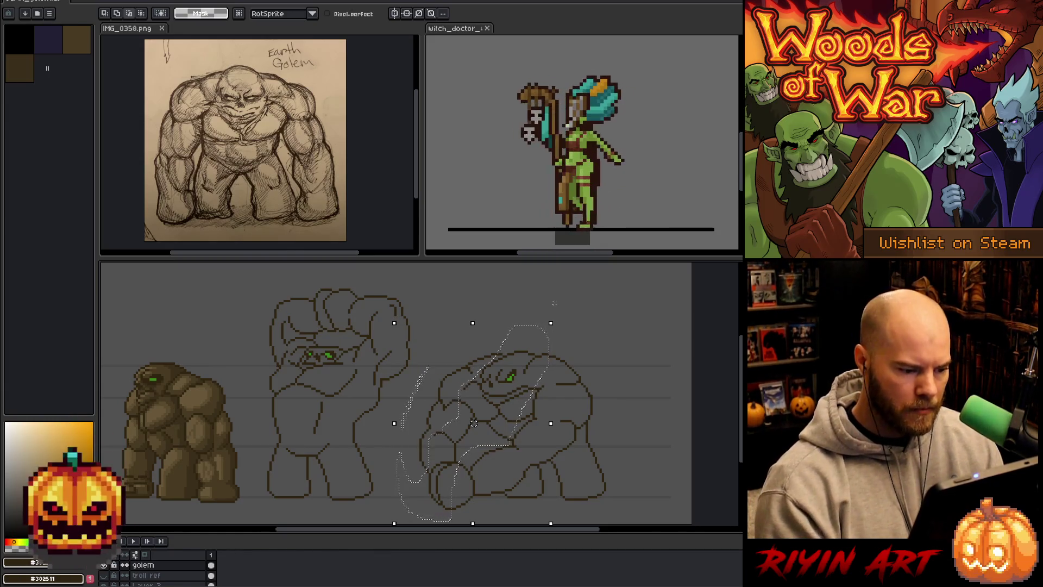
{"action": "mouse_move", "coordinate": [507, 350]}
{"action": "left_mouse_down"}
{"action": "mouse_move", "coordinate": [572, 291]}
{"action": "mouse_move", "coordinate": [500, 330]}
{"action": "left_mouse_up"}
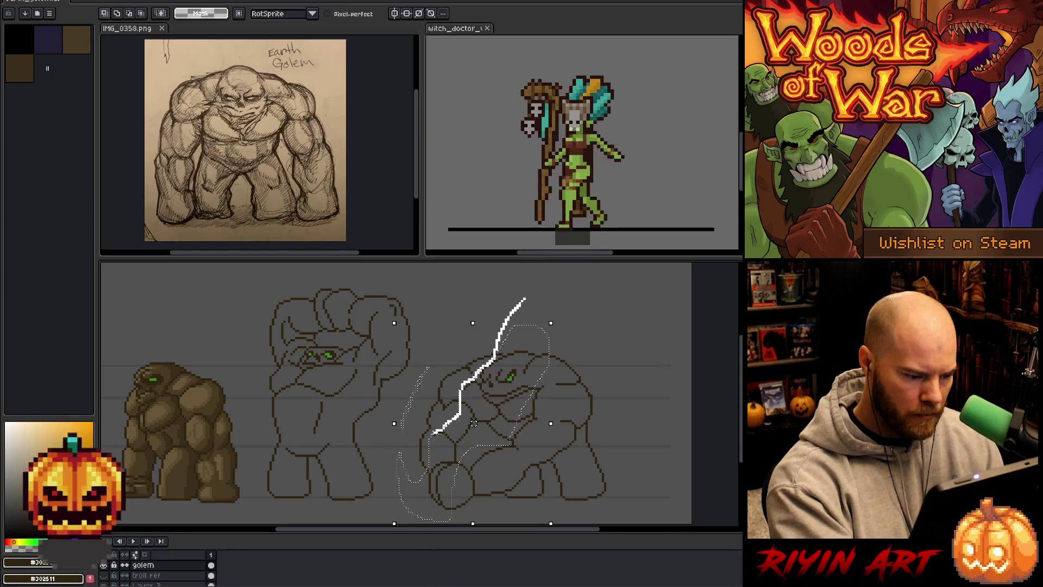
{"action": "left_click_drag", "start_coordinate": [429, 445], "coordinate": [423, 475]}
{"action": "left_click_drag", "start_coordinate": [461, 389], "coordinate": [464, 389]}
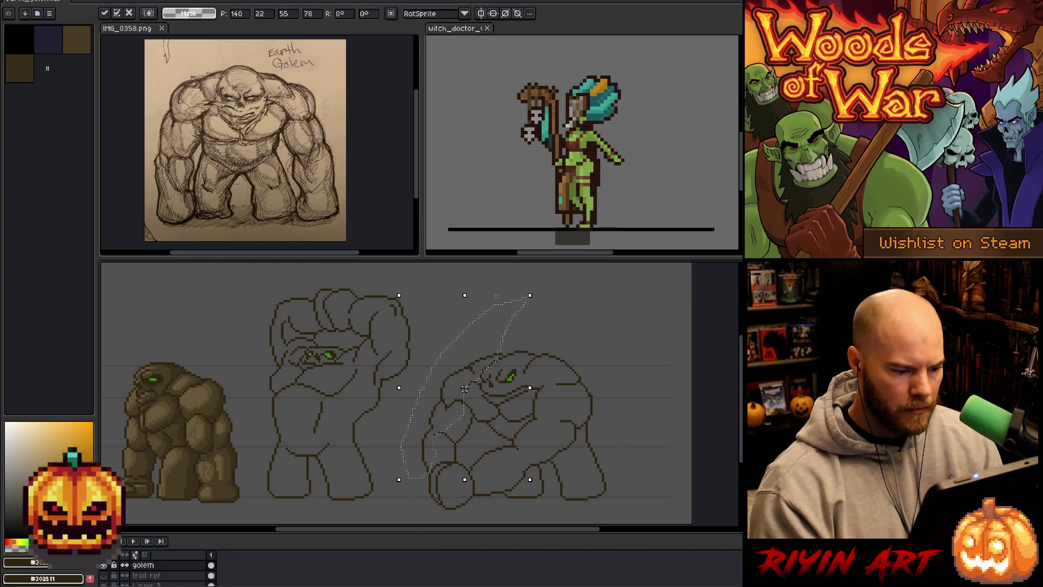
{"action": "key", "text": "ctrl+d"}
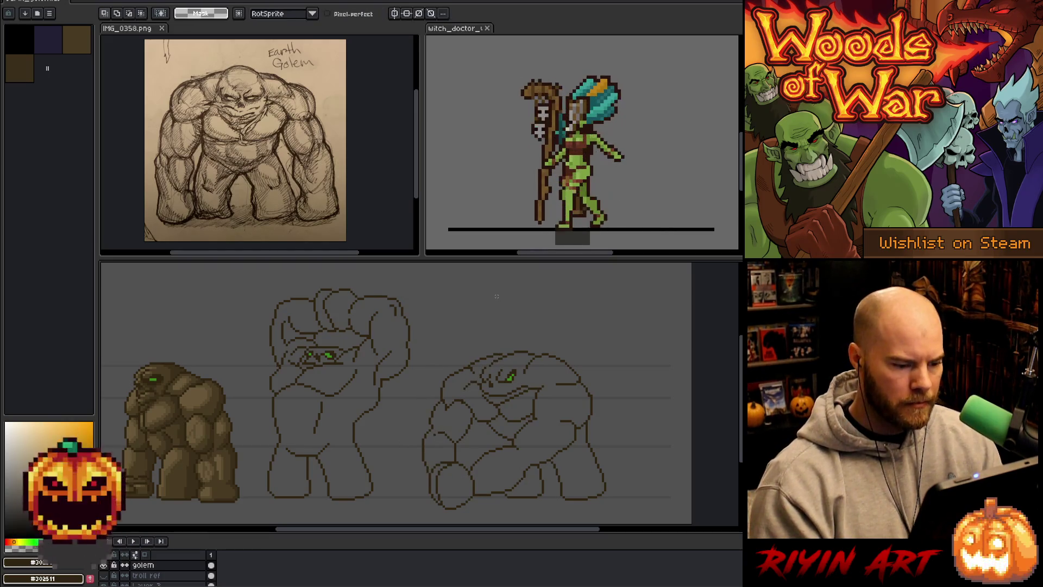
{"action": "scroll", "coordinate": [451, 391], "scroll_direction": "down", "scroll_amount": 1}
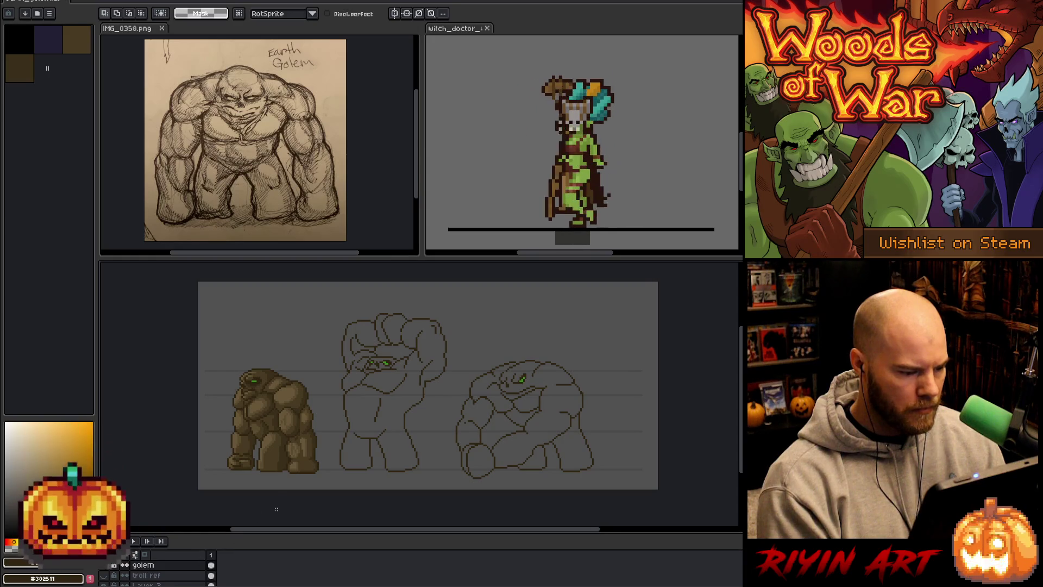
{"action": "scroll", "coordinate": [416, 401], "scroll_direction": "up", "scroll_amount": 1}
{"action": "scroll", "coordinate": [415, 401], "scroll_direction": "down", "scroll_amount": 1}
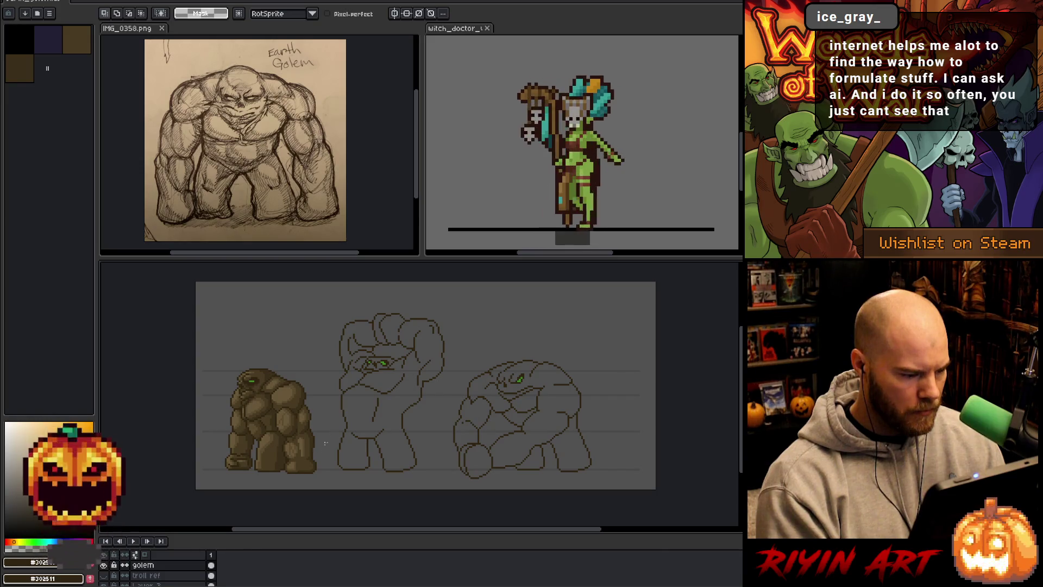
Add a second frame with Alt+N and move to it on the golem layer.
{"action": "key", "text": "alt+n"}
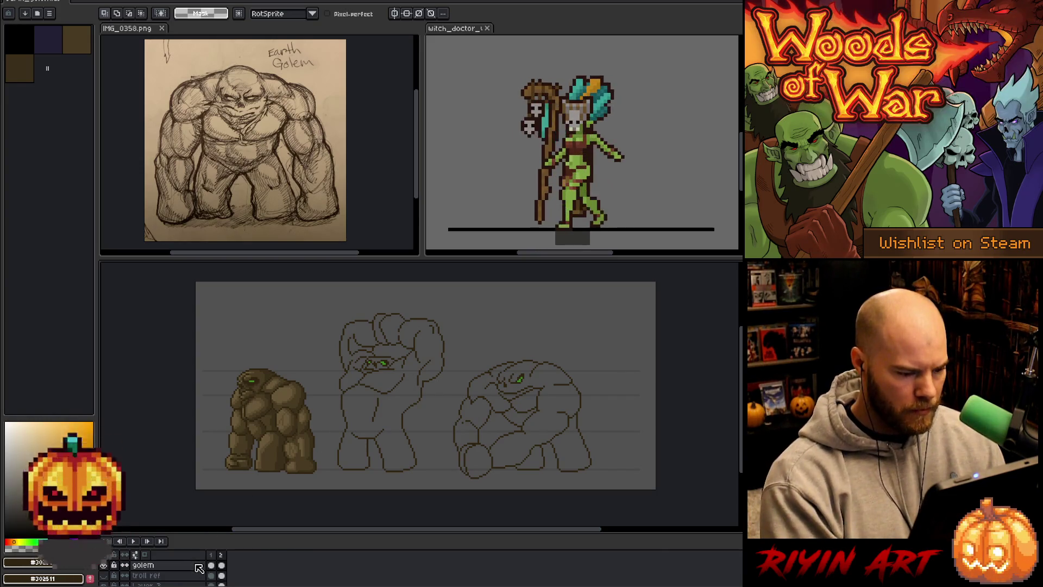
{"action": "left_click", "coordinate": [212, 565]}
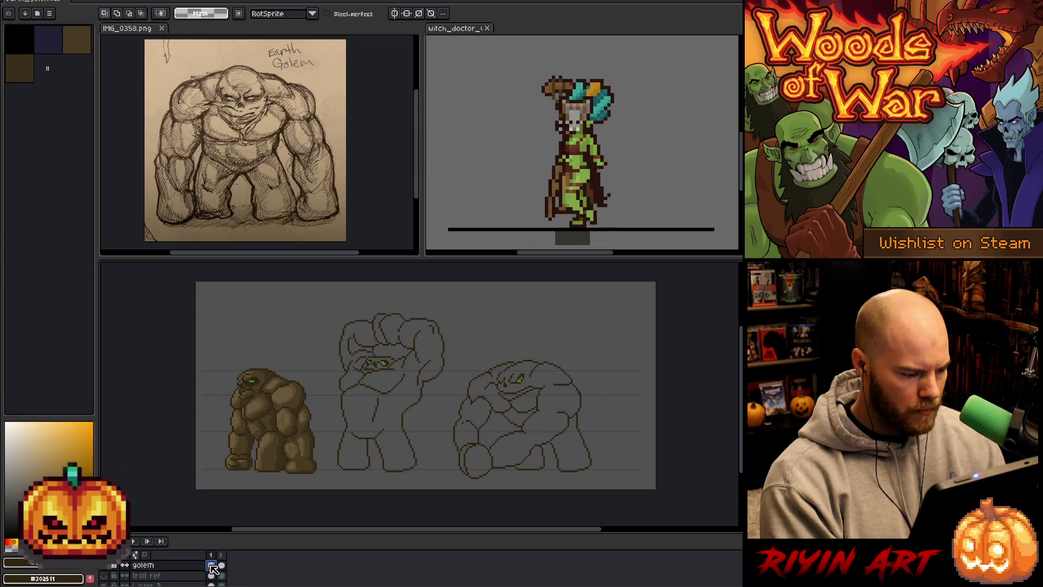
{"action": "key", "text": "Right"}
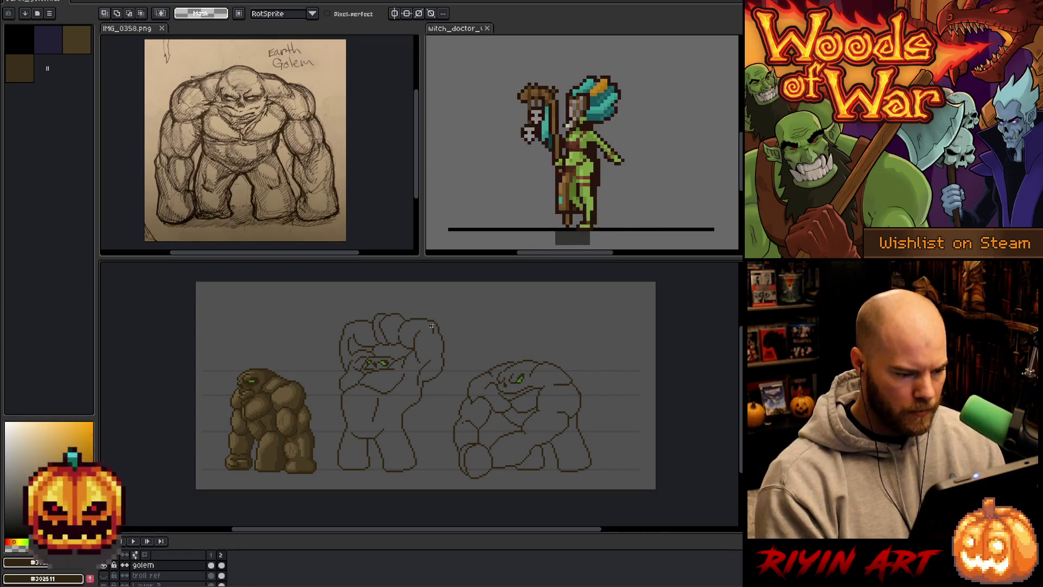
Copy the middle golem pose onto a new layer in frame 2 and move it over the third pose.
{"action": "left_click_drag", "start_coordinate": [457, 307], "coordinate": [331, 493]}
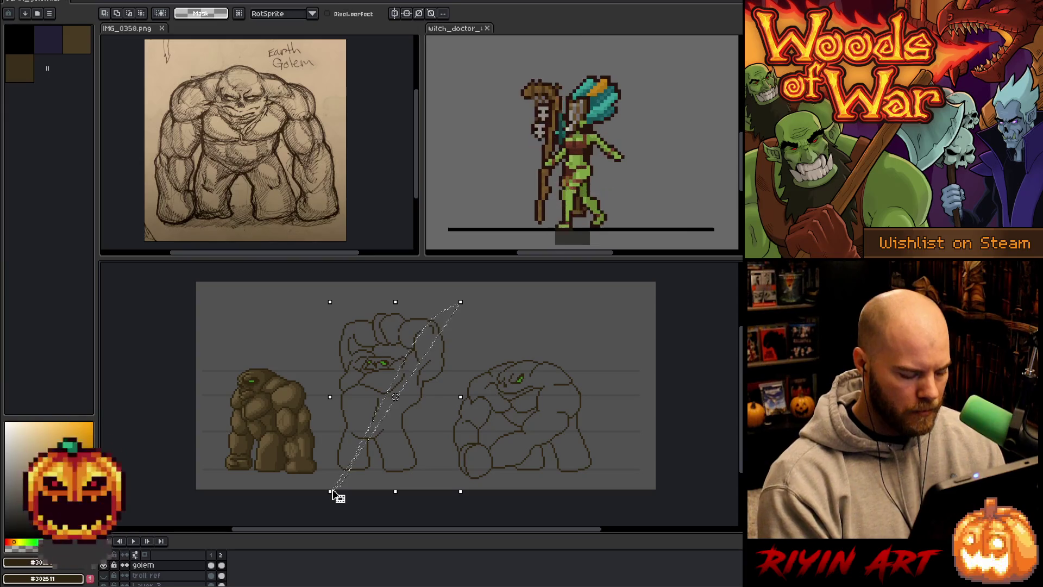
{"action": "key", "text": "ctrl+d"}
{"action": "mouse_move", "coordinate": [457, 308]}
{"action": "left_mouse_down"}
{"action": "mouse_move", "coordinate": [415, 489]}
{"action": "mouse_move", "coordinate": [456, 309]}
{"action": "left_mouse_up"}
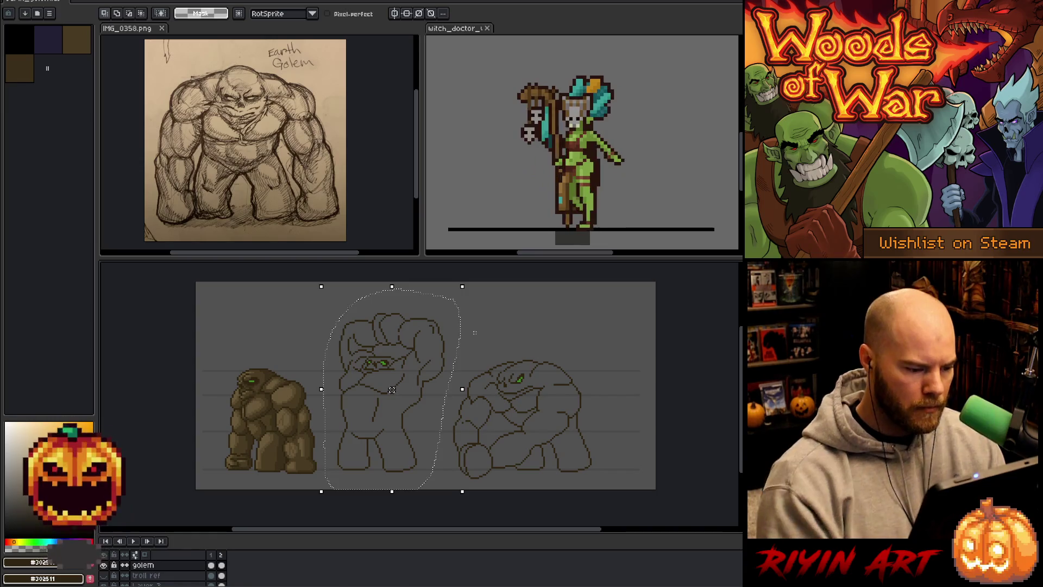
{"action": "left_click", "coordinate": [222, 566]}
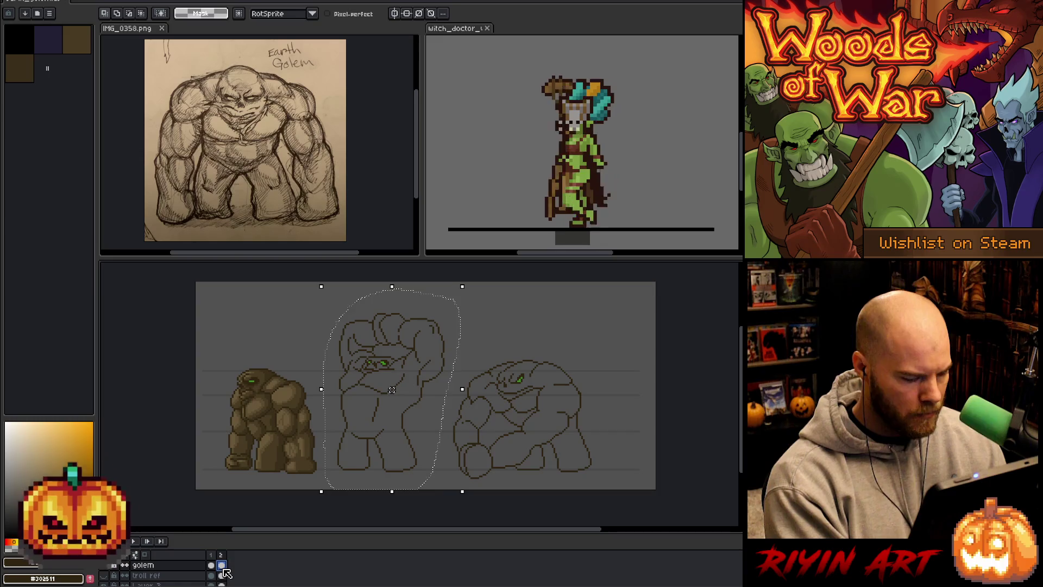
{"action": "key", "text": "shift+n"}
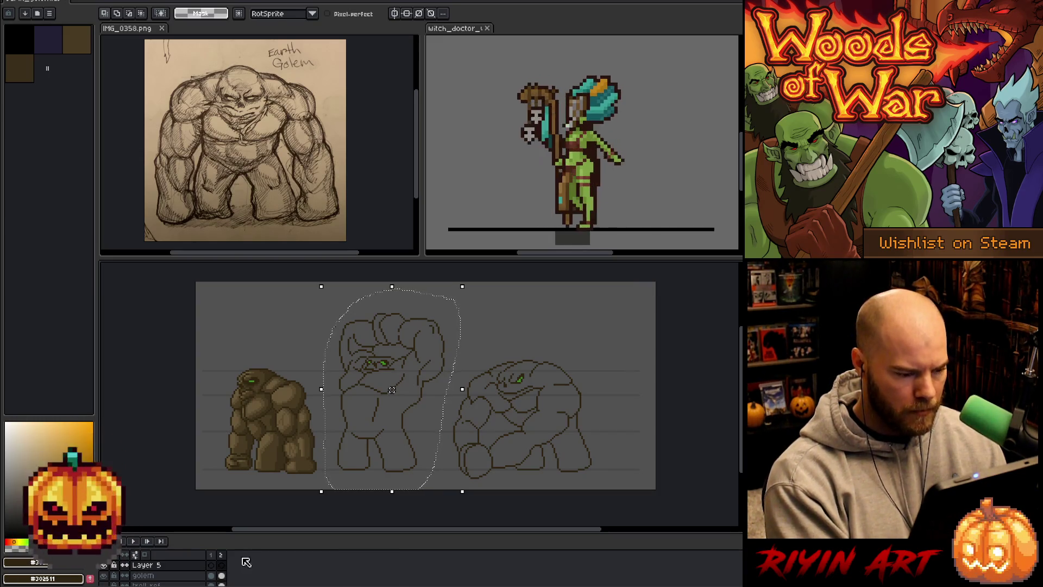
{"action": "key", "text": "ctrl+v"}
{"action": "mouse_move", "coordinate": [375, 368]}
{"action": "left_mouse_down"}
{"action": "mouse_move", "coordinate": [585, 390]}
{"action": "mouse_move", "coordinate": [567, 389]}
{"action": "left_mouse_up"}
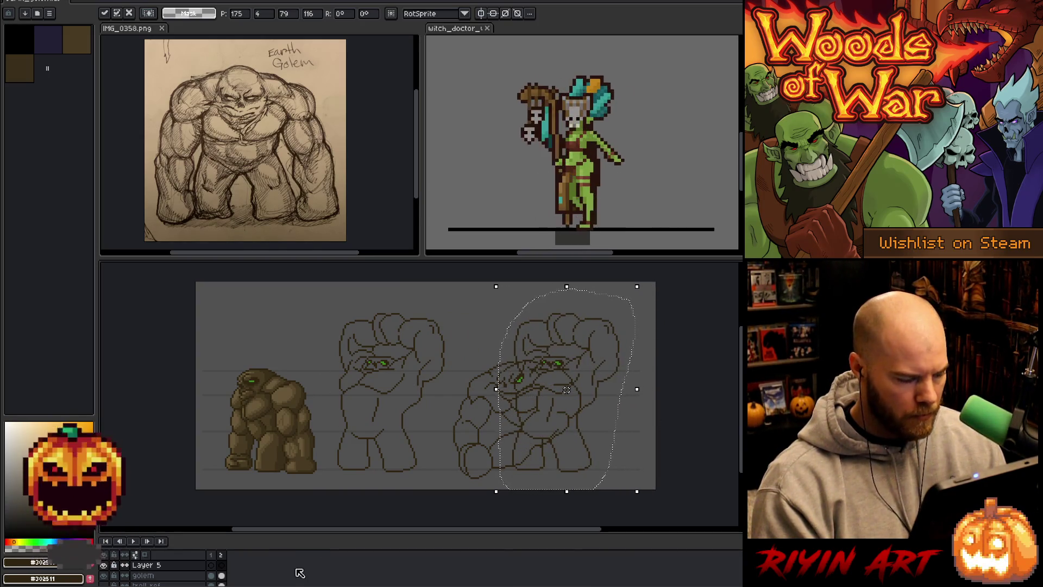
Delete the original hunched third pose from the golem layer on frame 2.
{"action": "left_click", "coordinate": [222, 575]}
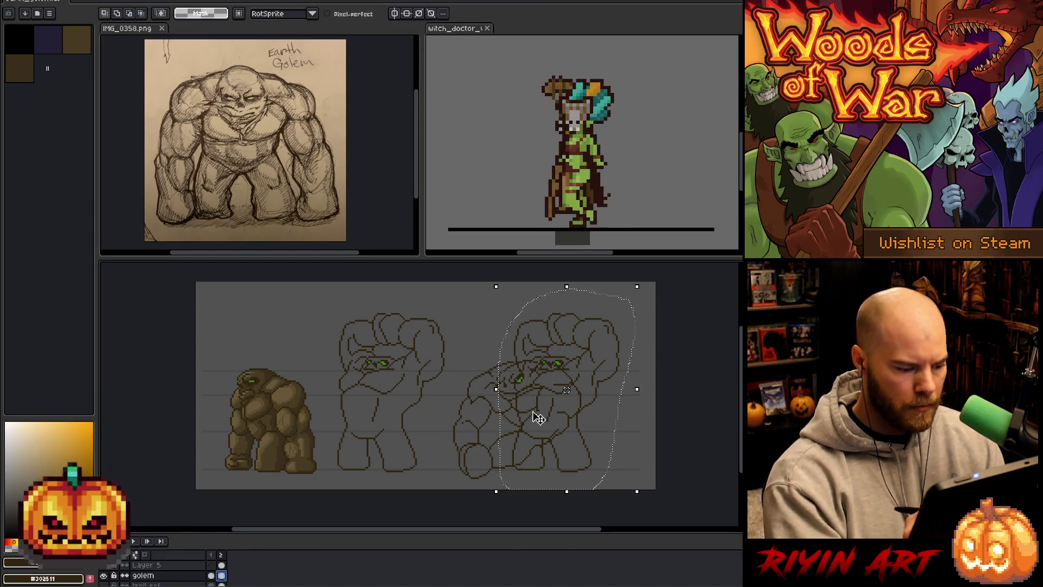
{"action": "key", "text": "ctrl+d"}
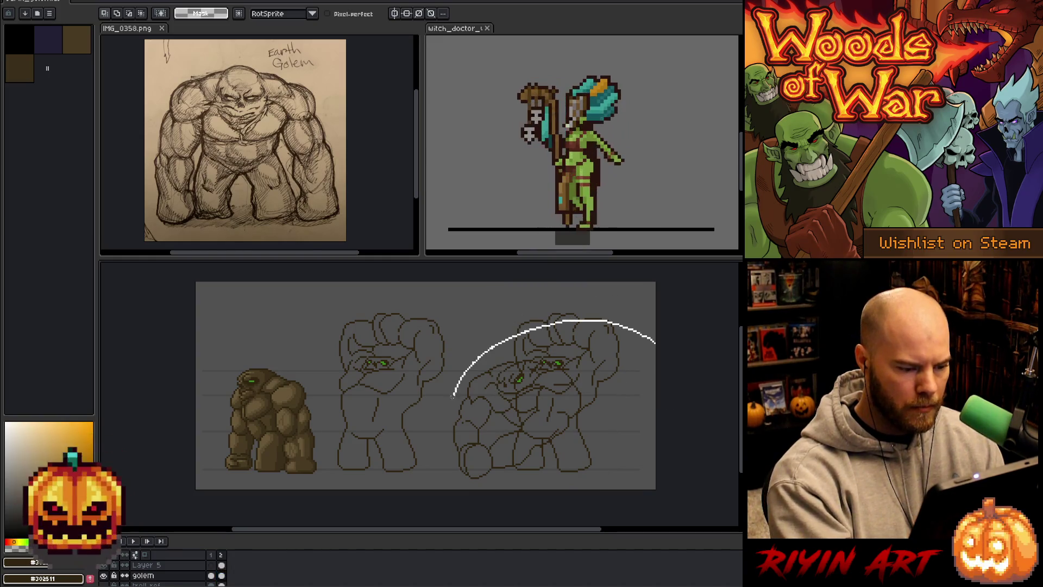
{"action": "left_click_drag", "start_coordinate": [567, 493], "coordinate": [565, 492]}
{"action": "key", "text": "ctrl+d"}
Play the two-frame animation and confirm the frame duration in Frame Properties.
{"action": "key", "text": "Left"}
{"action": "key", "text": "Return"}
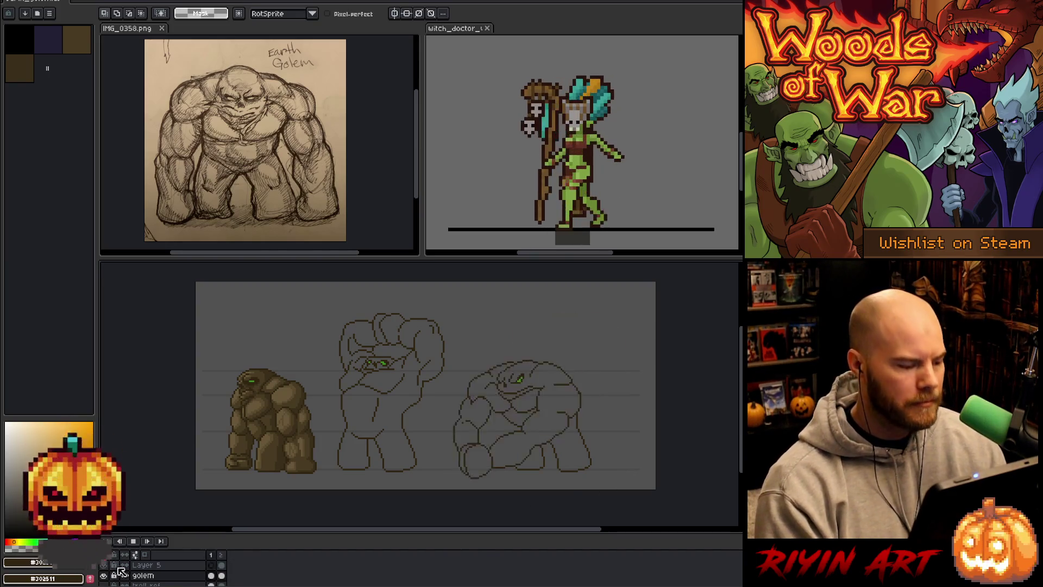
{"action": "right_click", "coordinate": [229, 554]}
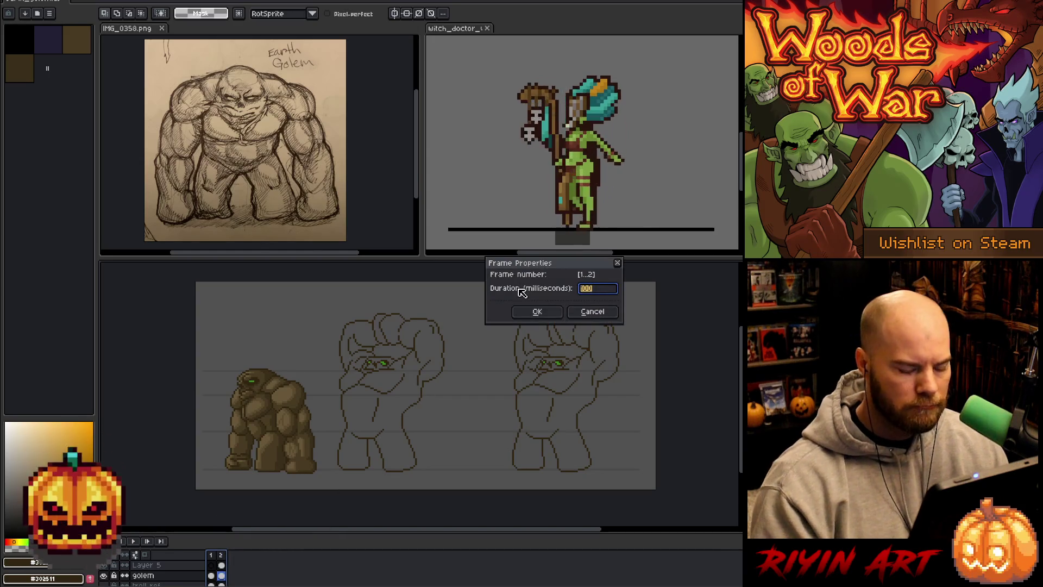
{"action": "type", "text": "200"}
{"action": "left_click", "coordinate": [537, 312]}
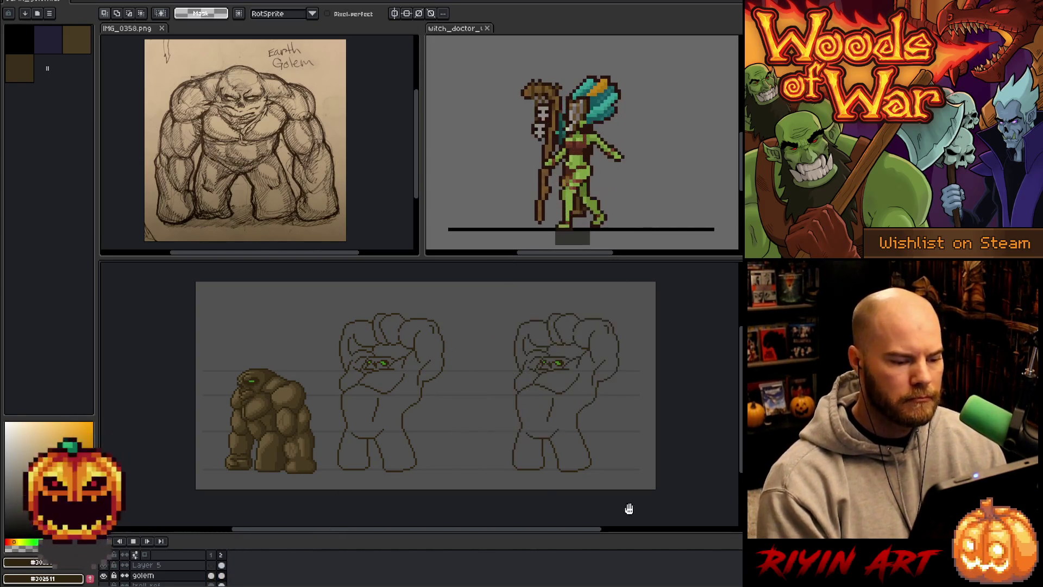
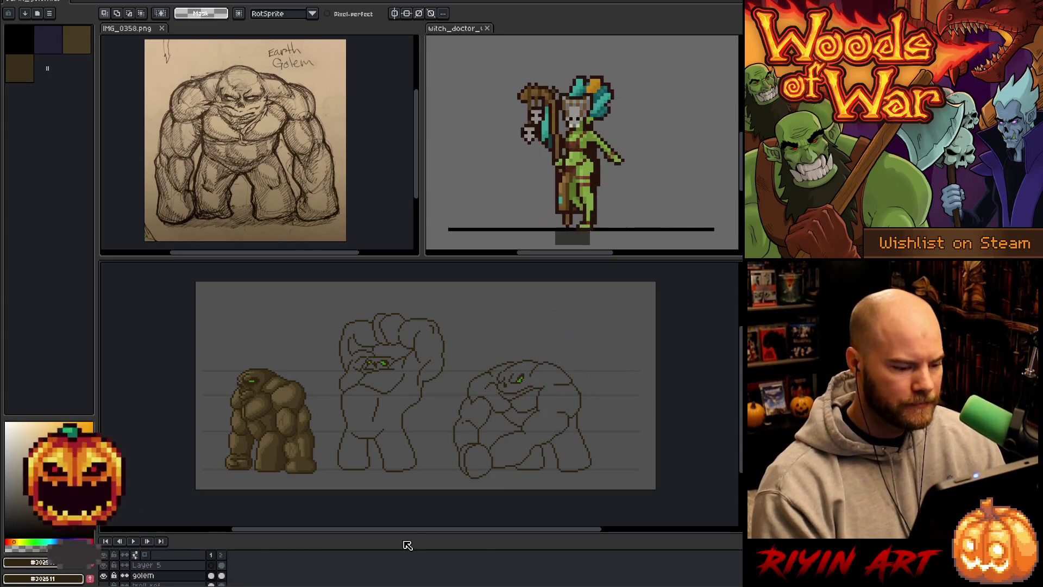
Sample the first golem's brown and bucket-fill the middle golem's body, arm and head.
{"action": "left_click", "coordinate": [212, 557]}
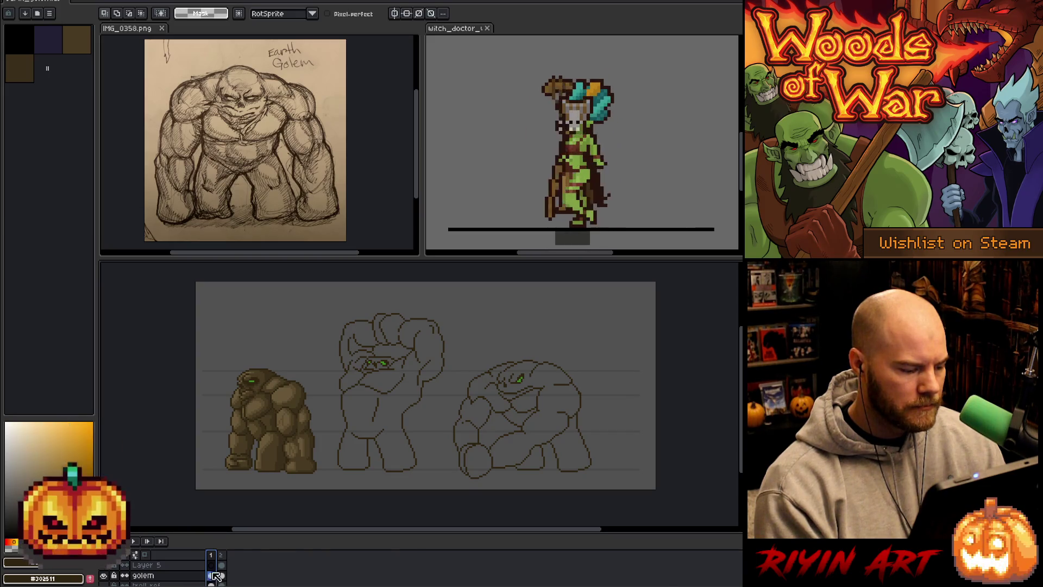
{"action": "left_click", "coordinate": [212, 577]}
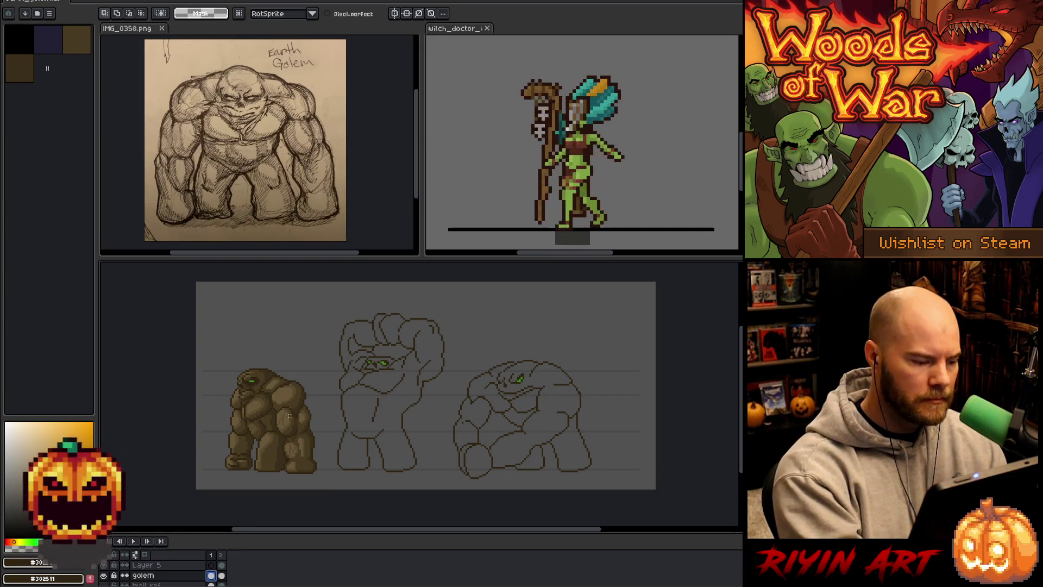
{"action": "left_click", "coordinate": [292, 395], "text": "alt"}
{"action": "key", "text": "g"}
{"action": "left_click", "coordinate": [418, 329]}
{"action": "left_click", "coordinate": [352, 377]}
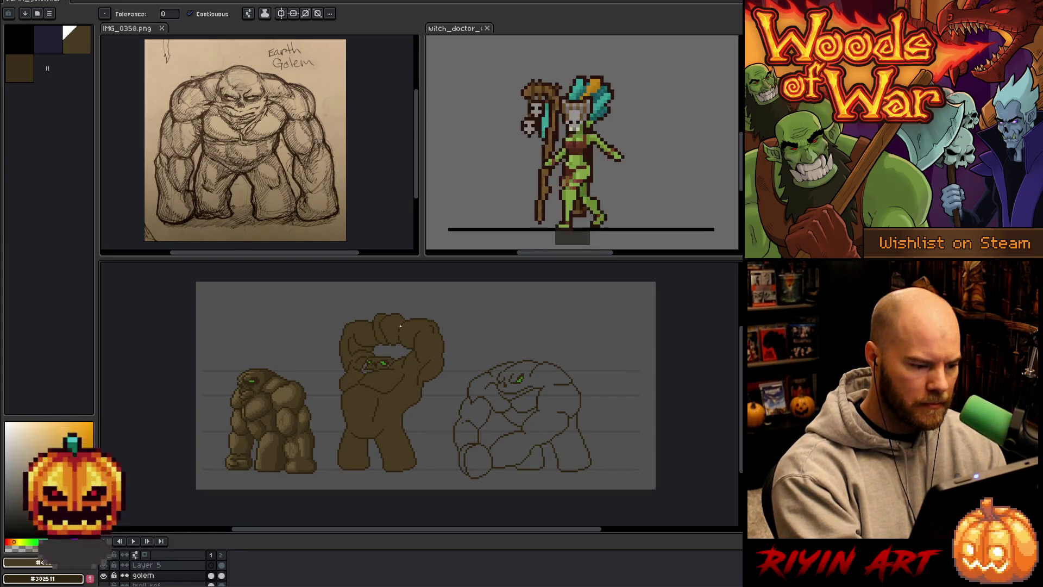
Fill the third golem's body, arms and legs with the same flat brown.
{"action": "left_click", "coordinate": [522, 391]}
{"action": "left_click", "coordinate": [520, 416]}
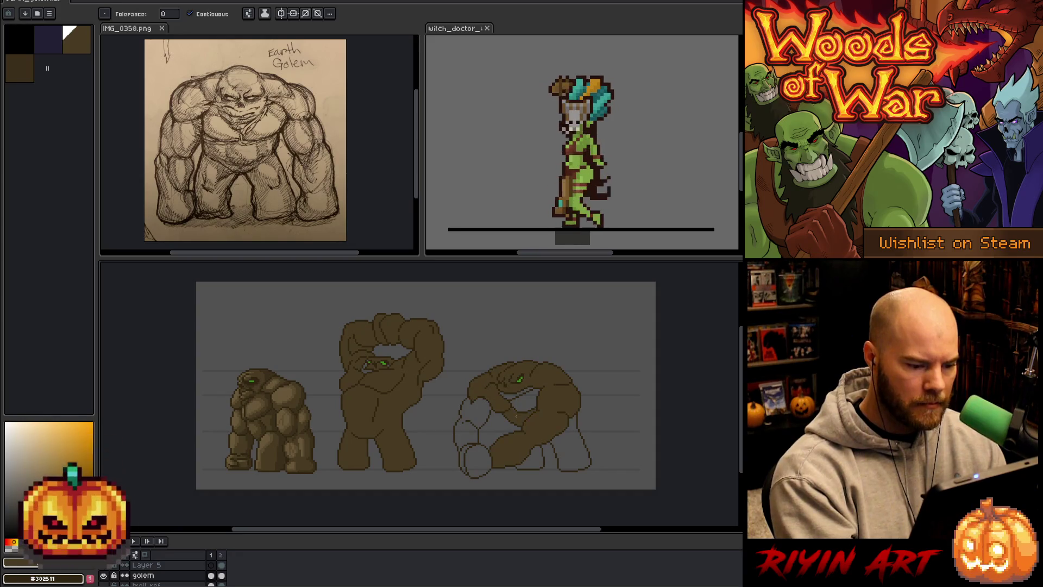
{"action": "left_click", "coordinate": [570, 444]}
{"action": "left_click", "coordinate": [530, 458]}
{"action": "left_click", "coordinate": [478, 462]}
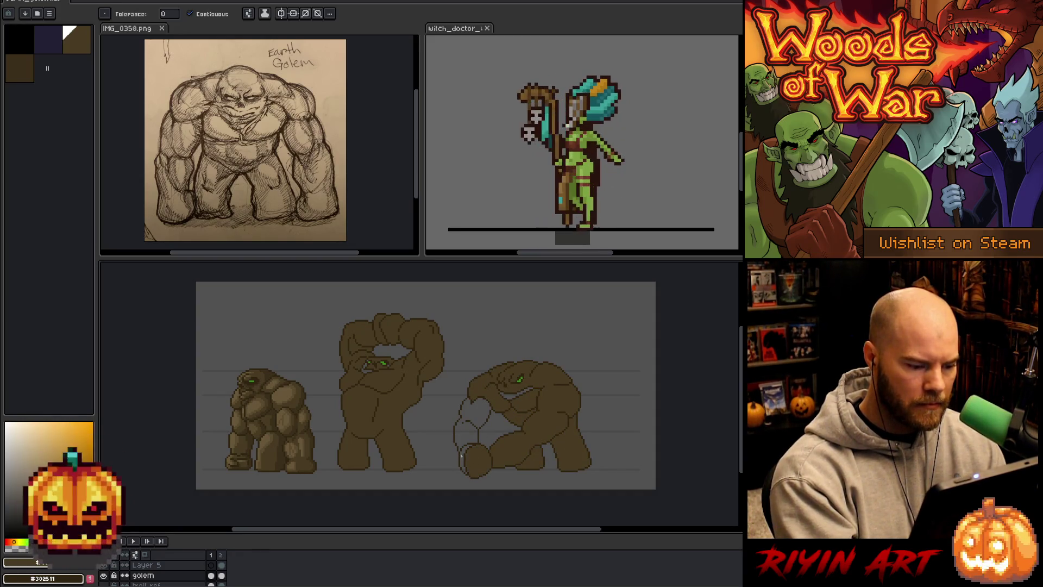
{"action": "left_click", "coordinate": [466, 438]}
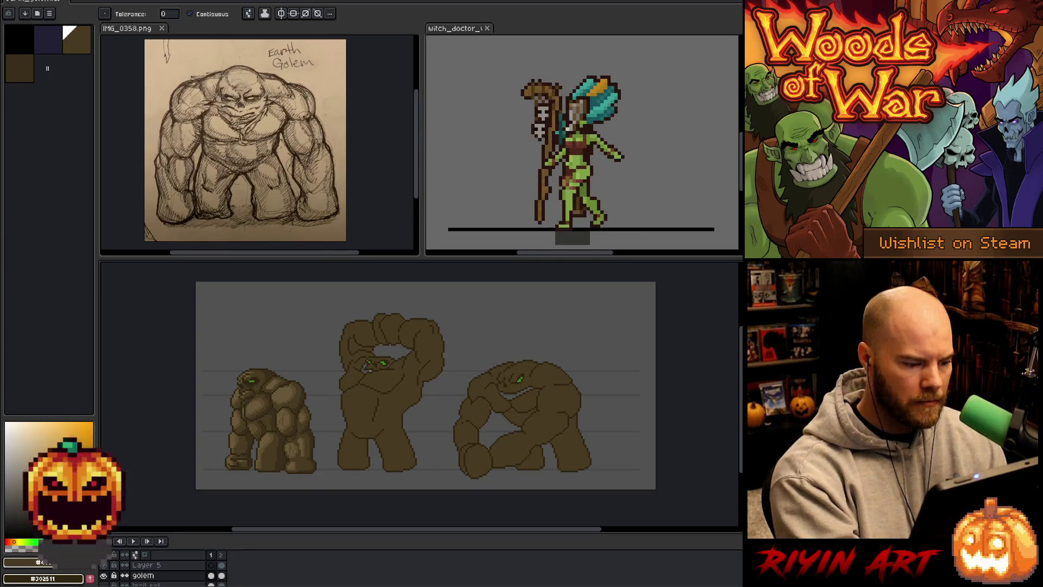
{"action": "scroll", "coordinate": [487, 374], "scroll_direction": "up", "scroll_amount": 3}
{"action": "scroll", "coordinate": [387, 306], "scroll_direction": "down", "scroll_amount": 1}
{"action": "scroll", "coordinate": [388, 306], "scroll_direction": "down", "scroll_amount": 1}
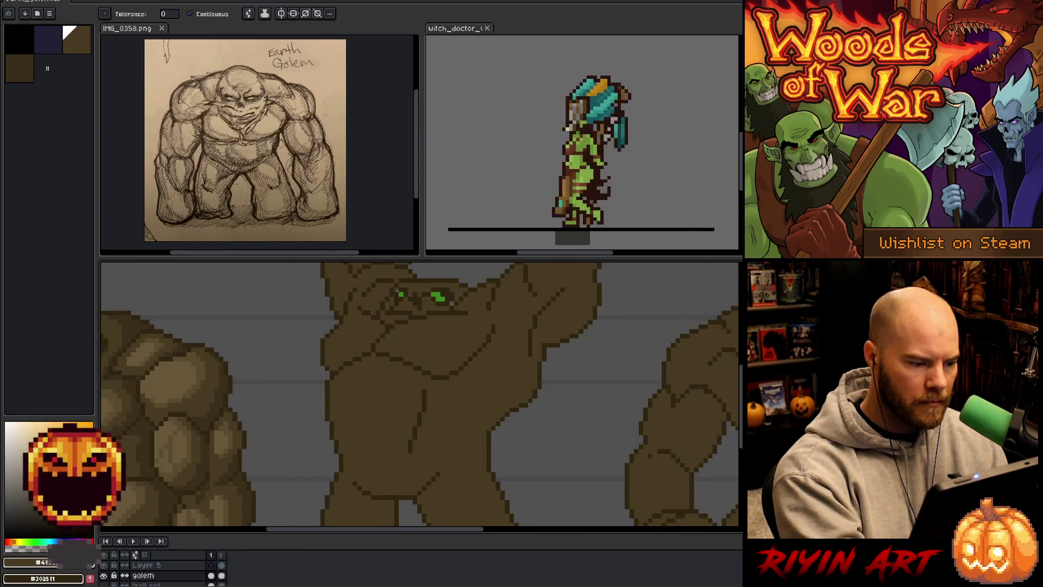
{"action": "scroll", "coordinate": [452, 303], "scroll_direction": "down", "scroll_amount": 1}
{"action": "scroll", "coordinate": [452, 303], "scroll_direction": "down", "scroll_amount": 1}
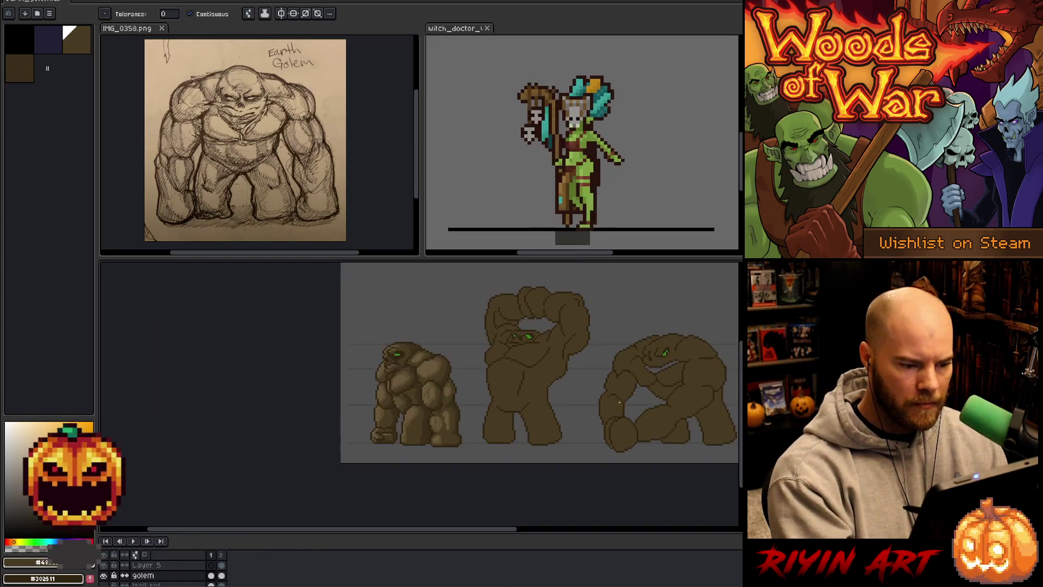
{"action": "scroll", "coordinate": [630, 377], "scroll_direction": "up", "scroll_amount": 3}
{"action": "scroll", "coordinate": [631, 376], "scroll_direction": "down", "scroll_amount": 1}
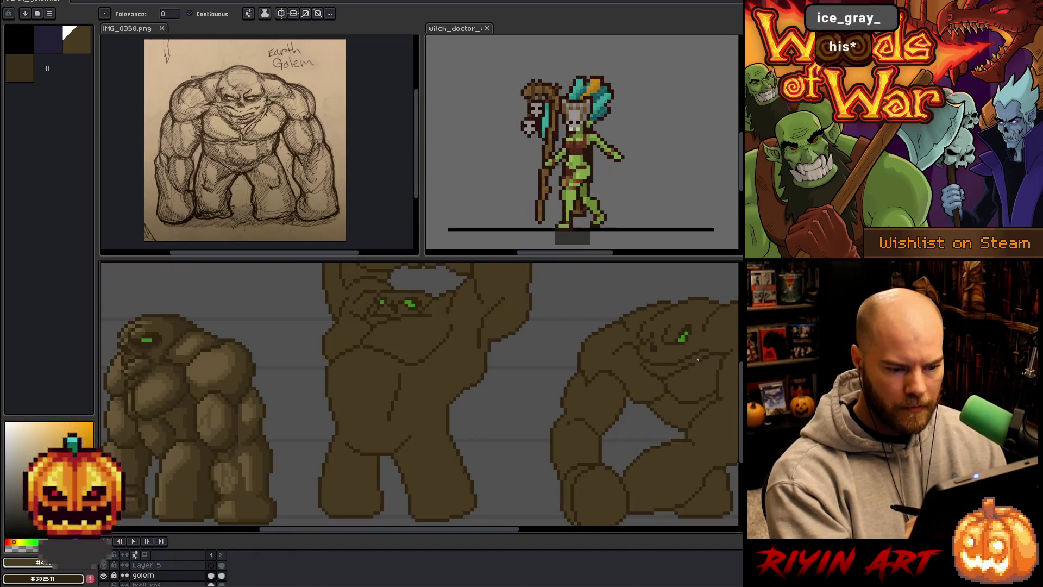
{"action": "scroll", "coordinate": [632, 376], "scroll_direction": "down", "scroll_amount": 1}
{"action": "scroll", "coordinate": [666, 334], "scroll_direction": "up", "scroll_amount": 2}
{"action": "scroll", "coordinate": [666, 334], "scroll_direction": "down", "scroll_amount": 2}
{"action": "scroll", "coordinate": [551, 385], "scroll_direction": "up", "scroll_amount": 1}
{"action": "scroll", "coordinate": [550, 385], "scroll_direction": "up", "scroll_amount": 1}
{"action": "scroll", "coordinate": [551, 384], "scroll_direction": "down", "scroll_amount": 5}
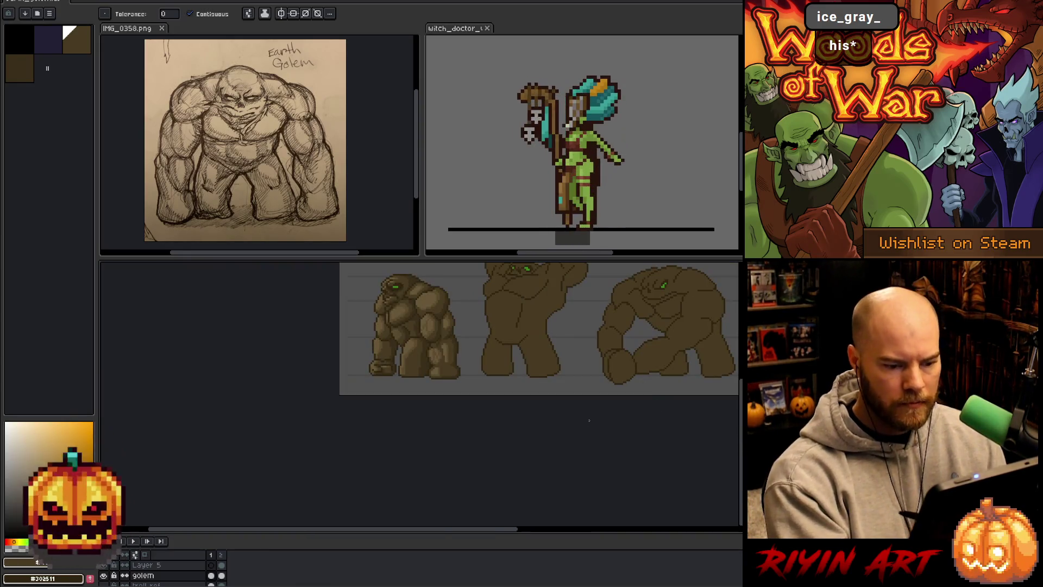
{"action": "scroll", "coordinate": [494, 474], "scroll_direction": "up", "scroll_amount": 1}
Move to frame 2, where the middle and right golems are still bare outlines.
{"action": "key", "text": "g"}
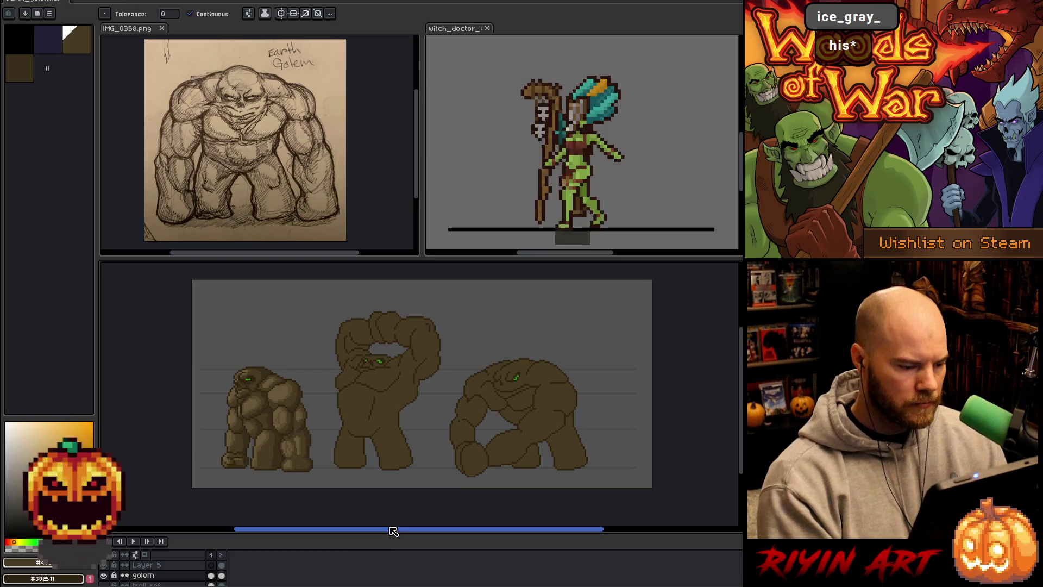
{"action": "scroll", "coordinate": [381, 456], "scroll_direction": "up", "scroll_amount": 1}
{"action": "scroll", "coordinate": [363, 454], "scroll_direction": "down", "scroll_amount": 1}
{"action": "scroll", "coordinate": [354, 459], "scroll_direction": "up", "scroll_amount": 1}
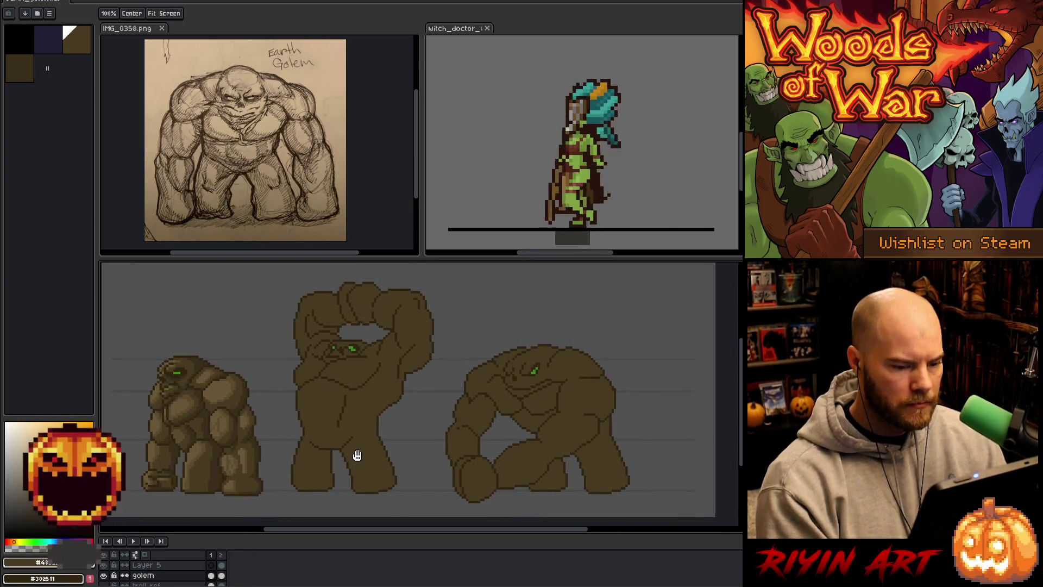
{"action": "key", "text": "Right"}
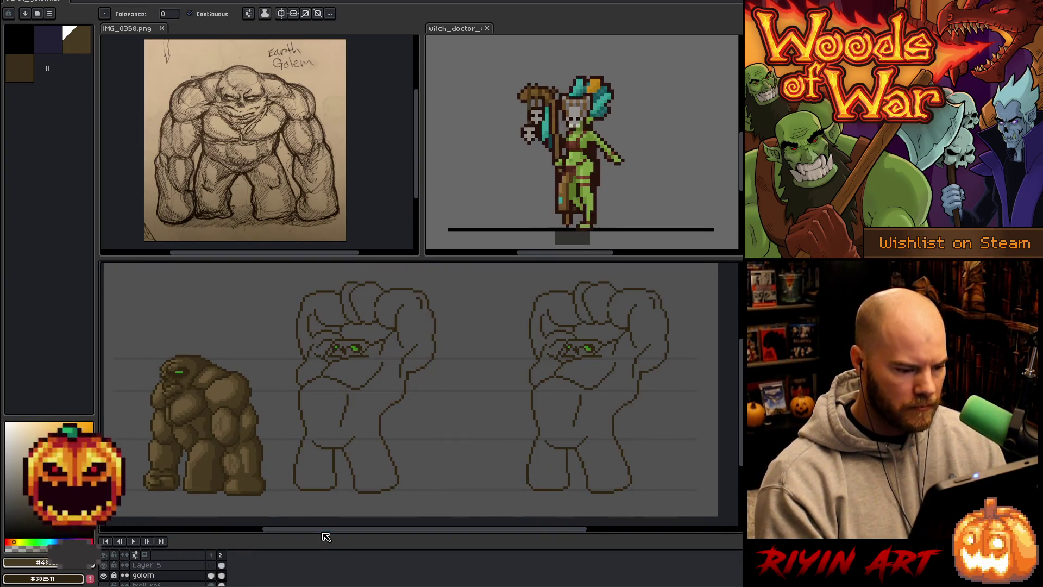
Flip between frames 1 and 2 to compare them and select the frame 2 golem cel.
{"action": "key", "text": "Left"}
{"action": "key", "text": "Right"}
{"action": "key", "text": "Left"}
{"action": "left_click", "coordinate": [223, 577]}
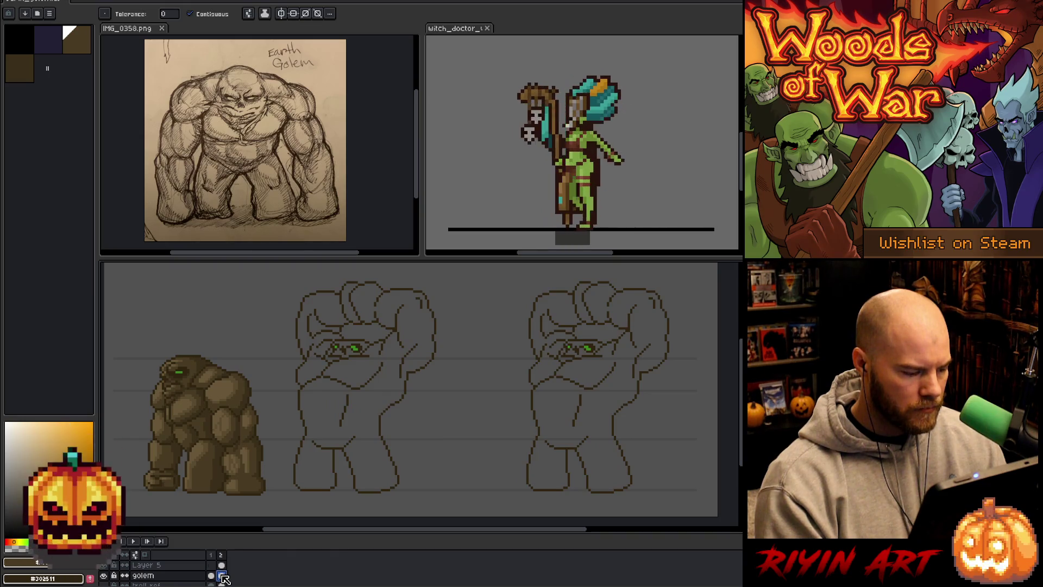
{"action": "key", "text": "Left"}
{"action": "key", "text": "Right"}
Link the golem layer's cels so frame 2 shows the filled golems, then reselect the frame 2 cel.
{"action": "right_click", "coordinate": [220, 577]}
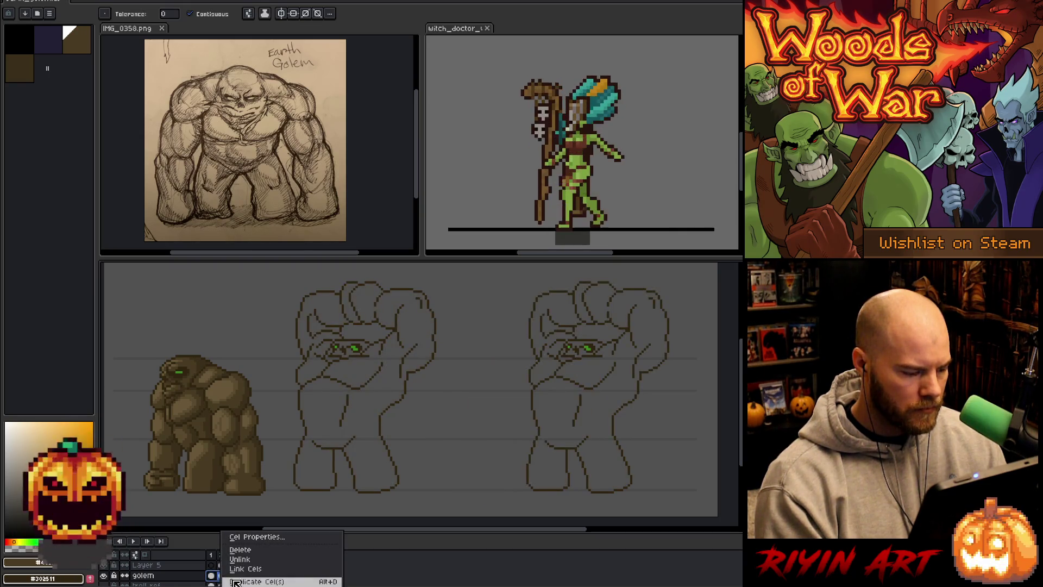
{"action": "left_click", "coordinate": [248, 568]}
{"action": "right_click", "coordinate": [219, 576]}
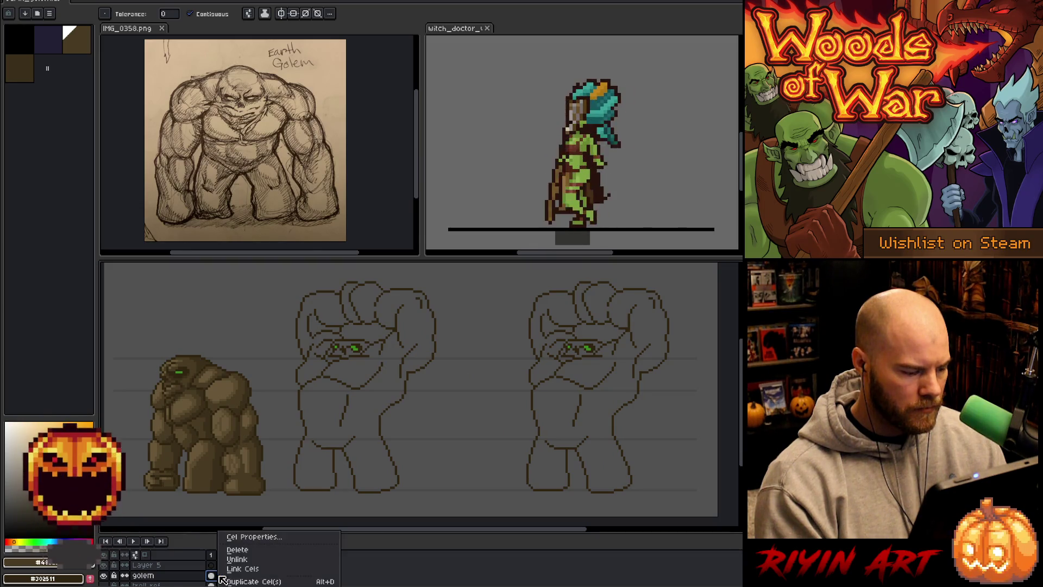
{"action": "left_click", "coordinate": [243, 569]}
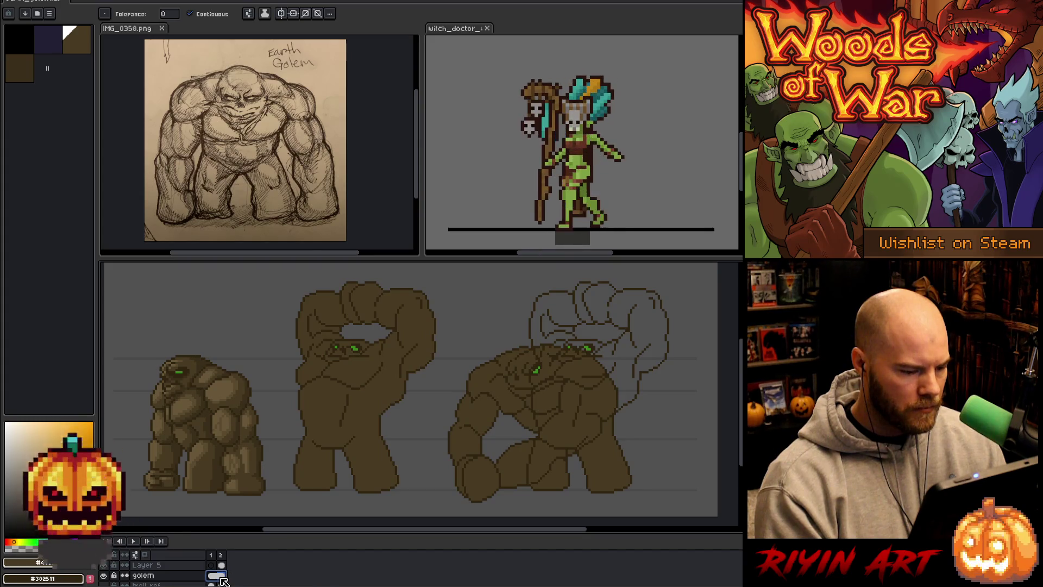
{"action": "left_click", "coordinate": [222, 577]}
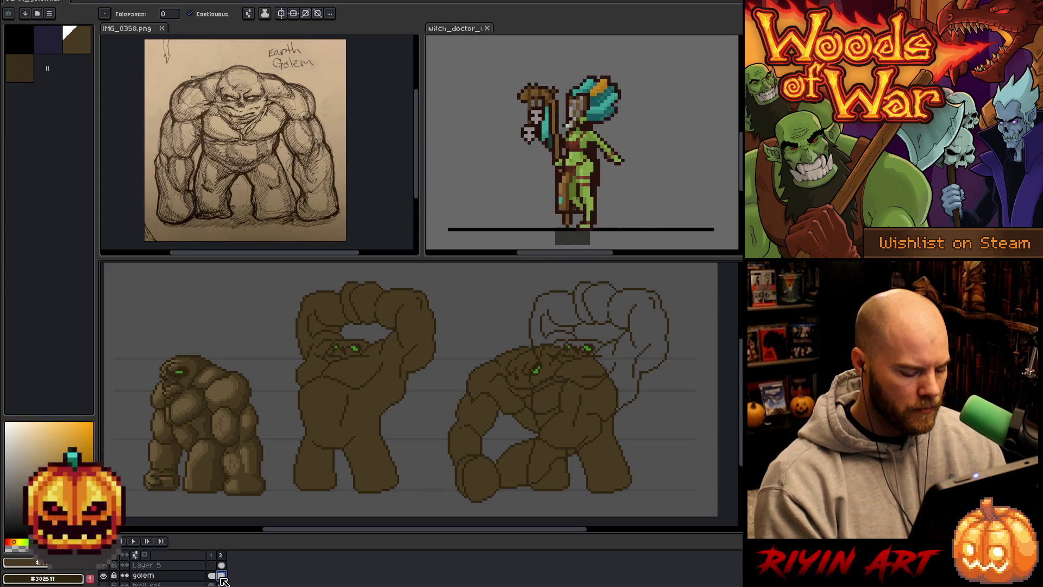
{"action": "key", "text": "m"}
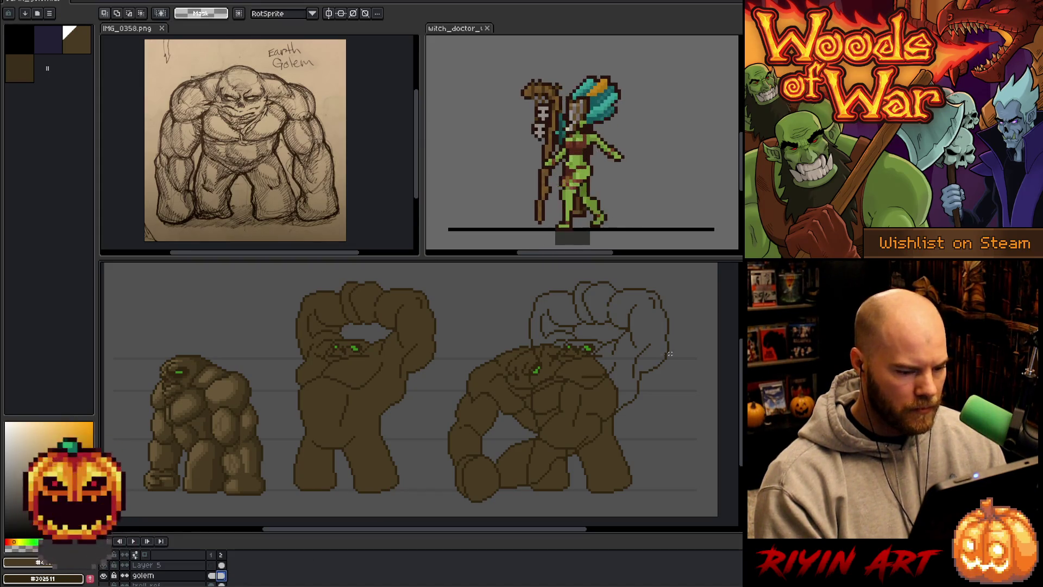
Marquee-select the third golem, erase it, and paste the hunched golem pixels back.
{"action": "left_click_drag", "start_coordinate": [676, 305], "coordinate": [467, 515]}
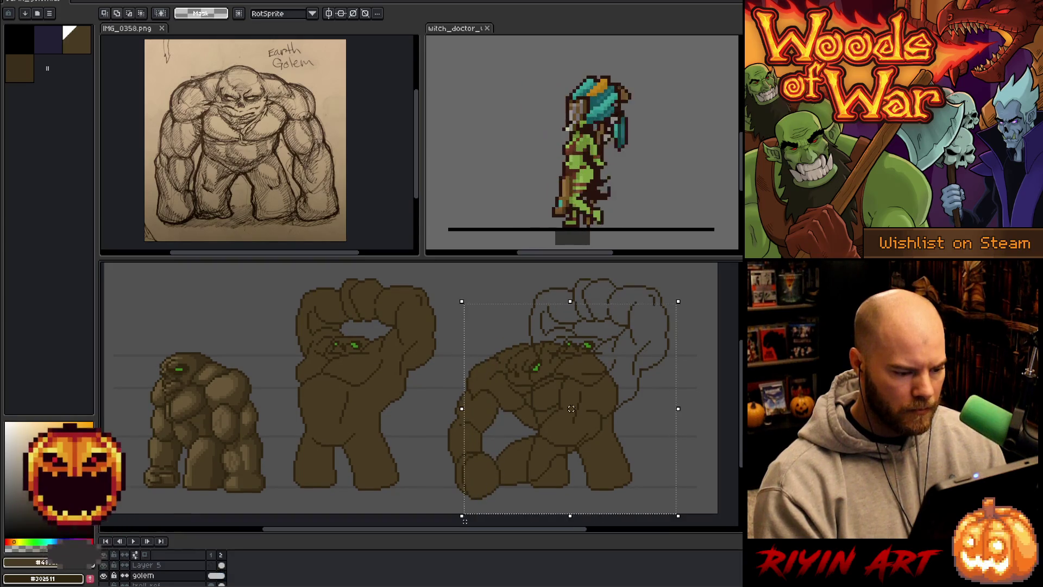
{"action": "left_click_drag", "start_coordinate": [444, 389], "coordinate": [524, 510]}
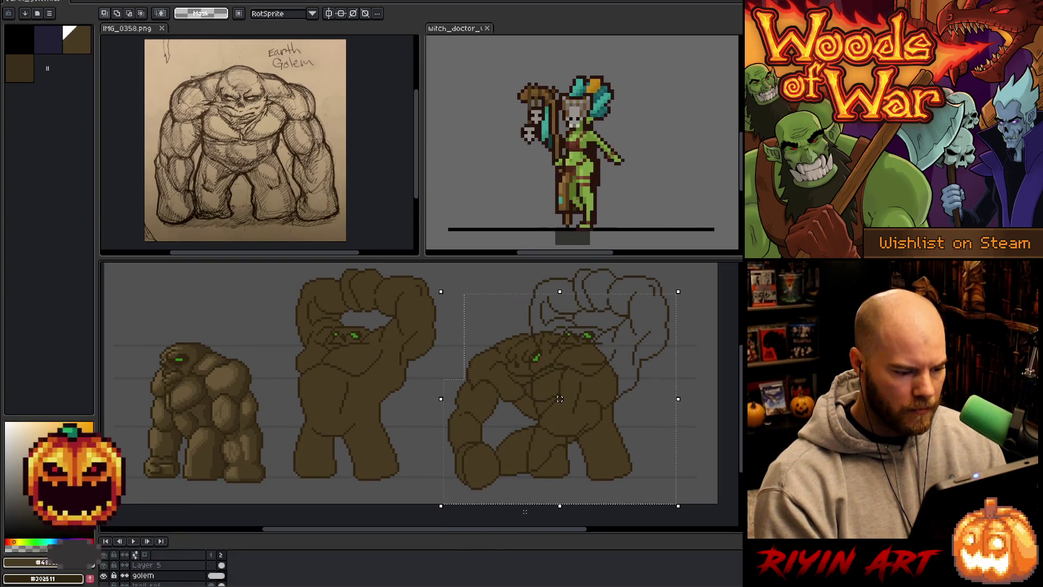
{"action": "key", "text": "Delete"}
{"action": "key", "text": "ctrl+v"}
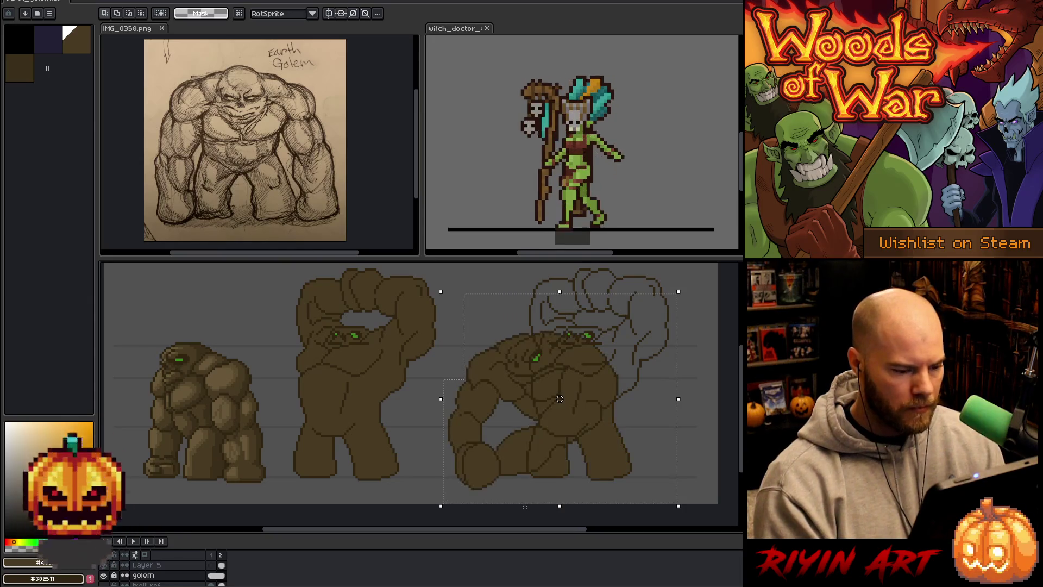
Unlink the frame 2 golem cel, clear its third golem to outline, and play the animation.
{"action": "right_click", "coordinate": [218, 575]}
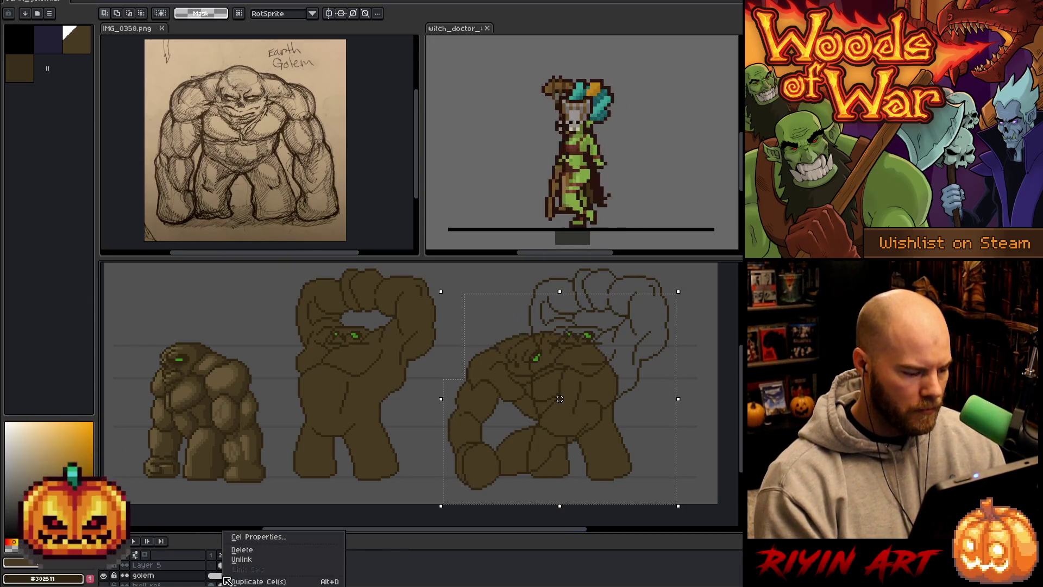
{"action": "left_click", "coordinate": [239, 564]}
{"action": "key", "text": "Delete"}
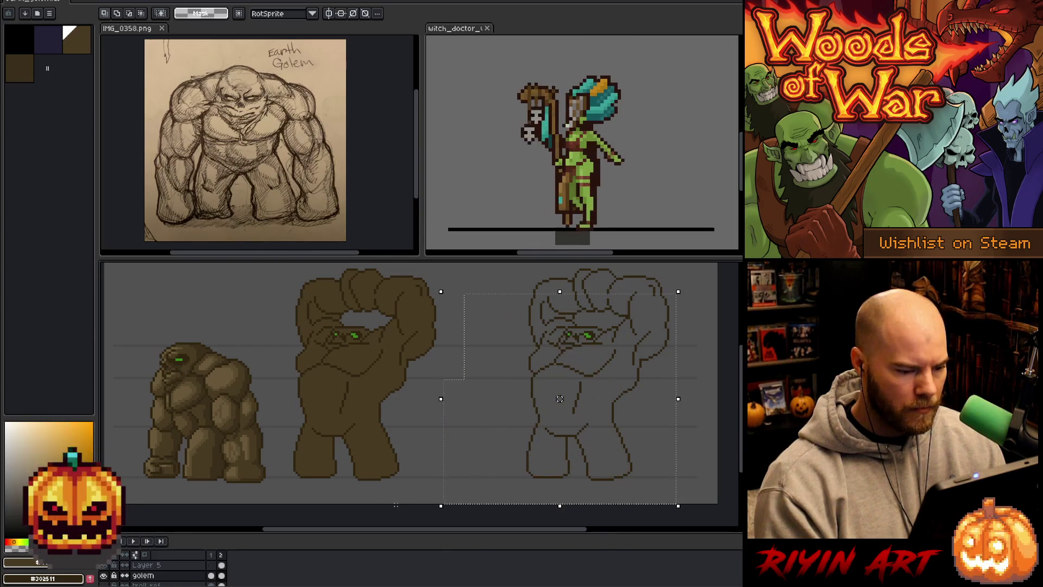
{"action": "key", "text": "Return"}
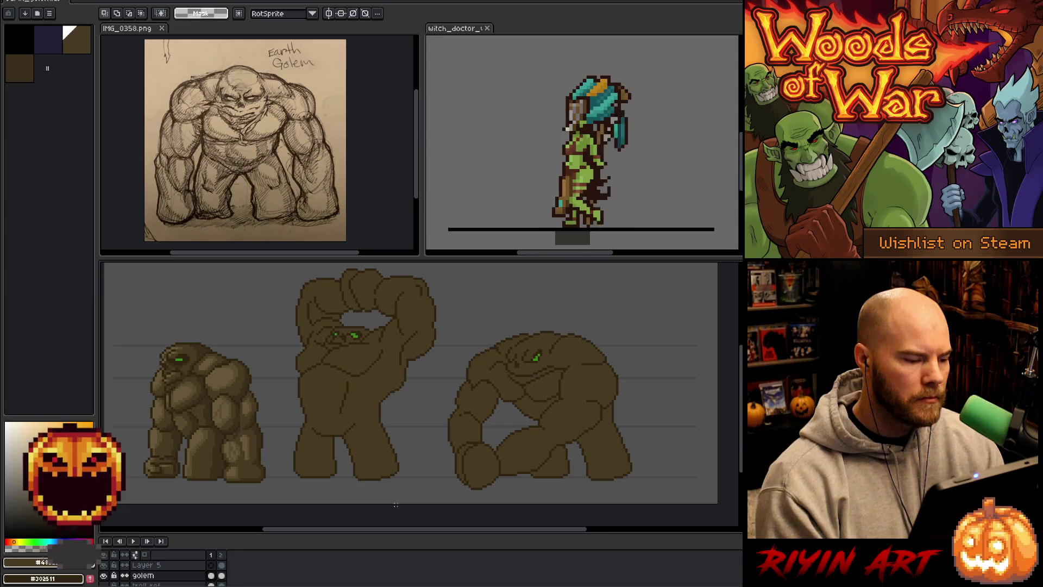
Sample a mid brown and darken the light stroke on the middle golem's chest.
{"action": "left_click_drag", "start_coordinate": [561, 437], "coordinate": [563, 436]}
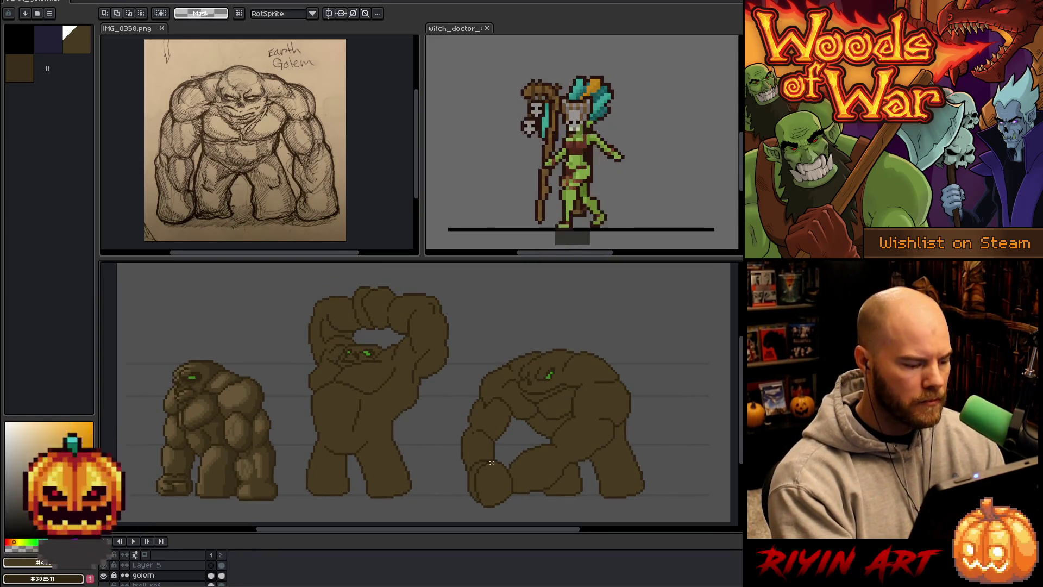
{"action": "key", "text": "shift+c"}
{"action": "key", "text": "Return"}
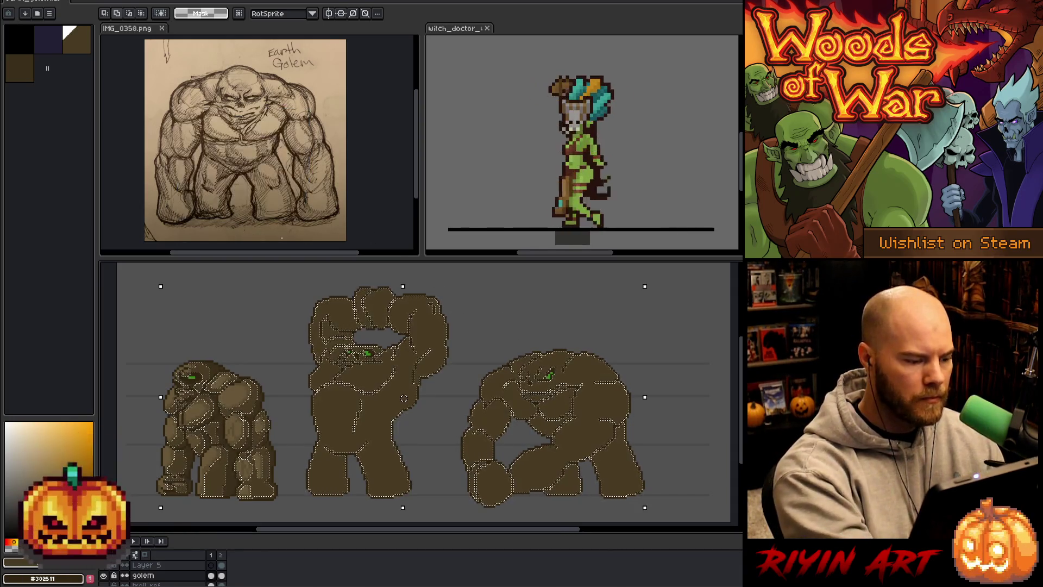
{"action": "key", "text": "ctrl+d"}
{"action": "key", "text": "i"}
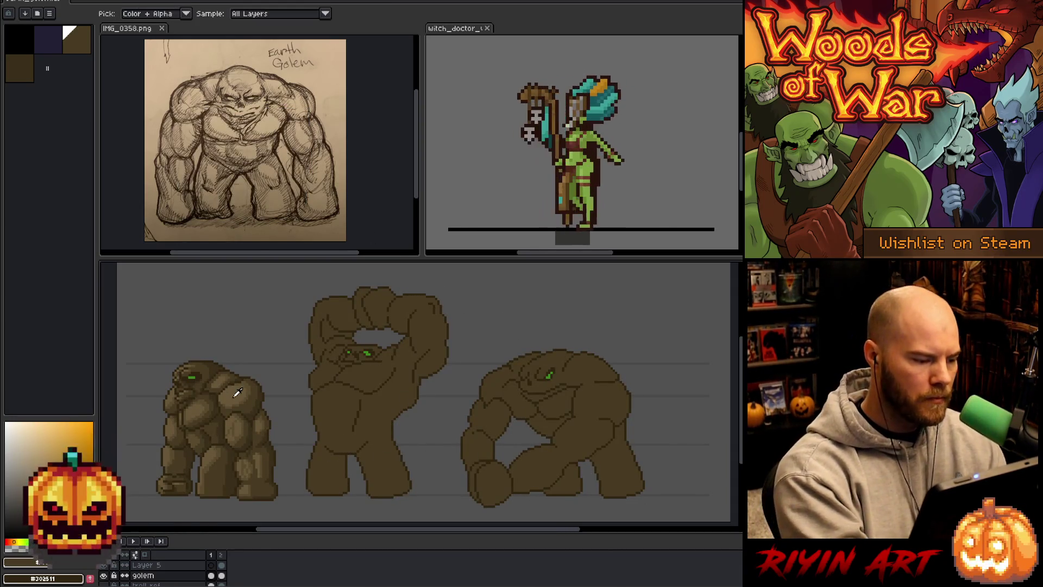
{"action": "key", "text": "b"}
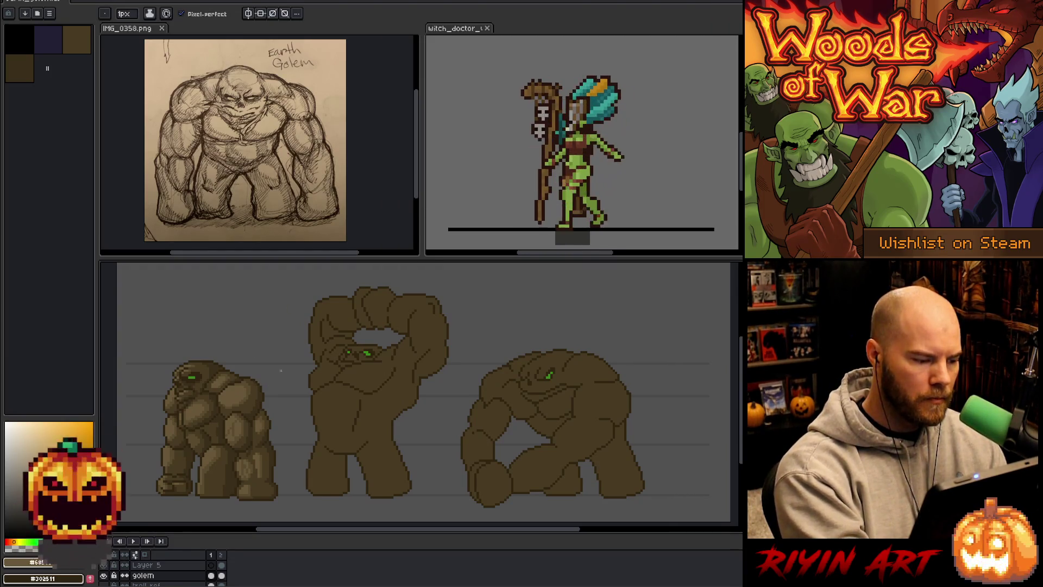
{"action": "left_click", "coordinate": [245, 383], "text": "alt"}
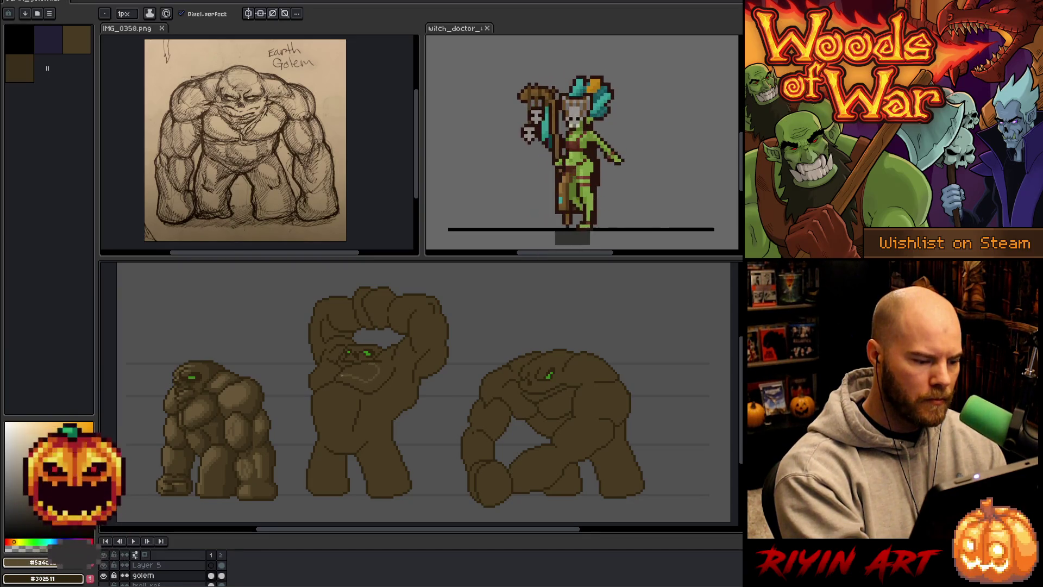
{"action": "left_click_drag", "start_coordinate": [378, 380], "coordinate": [326, 359]}
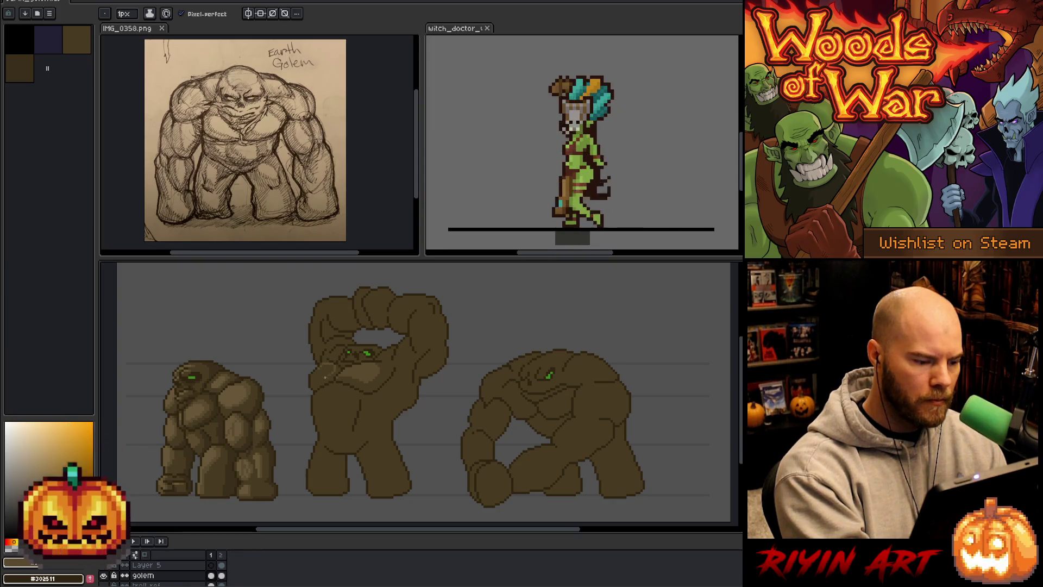
Try a bucket fill on the middle golem's body, undo it, and resume pencil shading.
{"action": "key", "text": "g"}
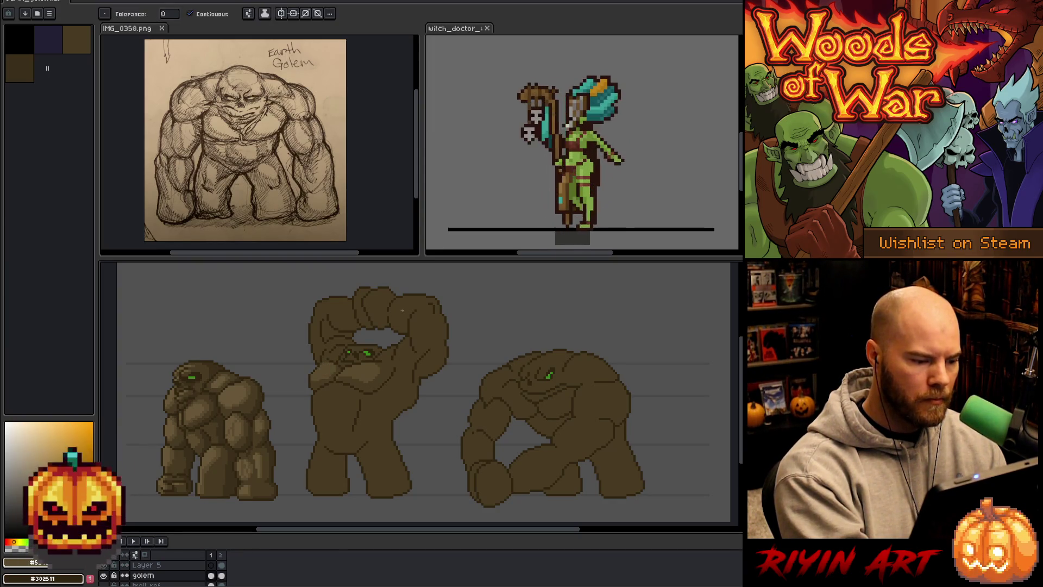
{"action": "key", "text": "b"}
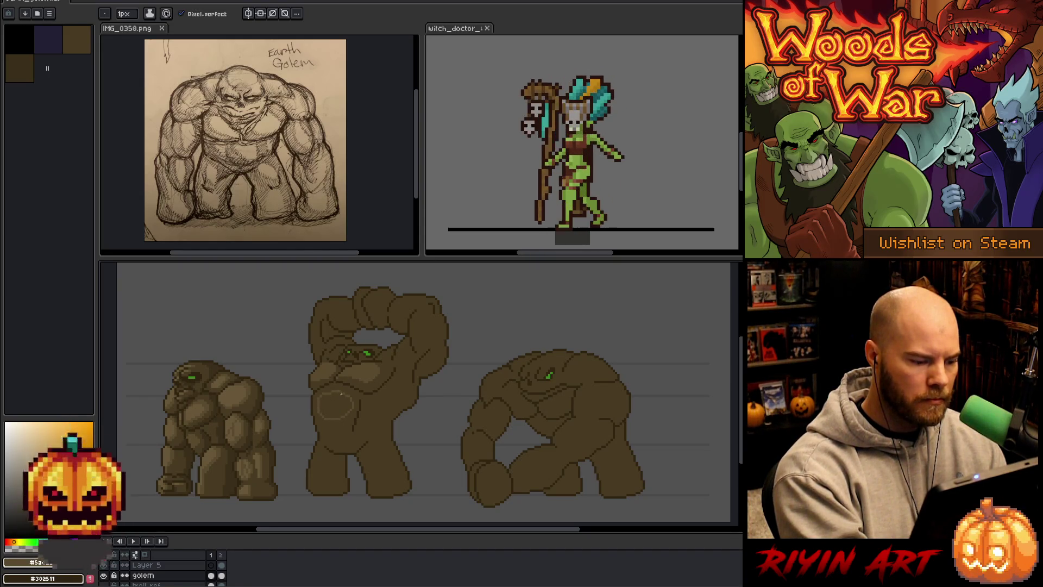
{"action": "key", "text": "g"}
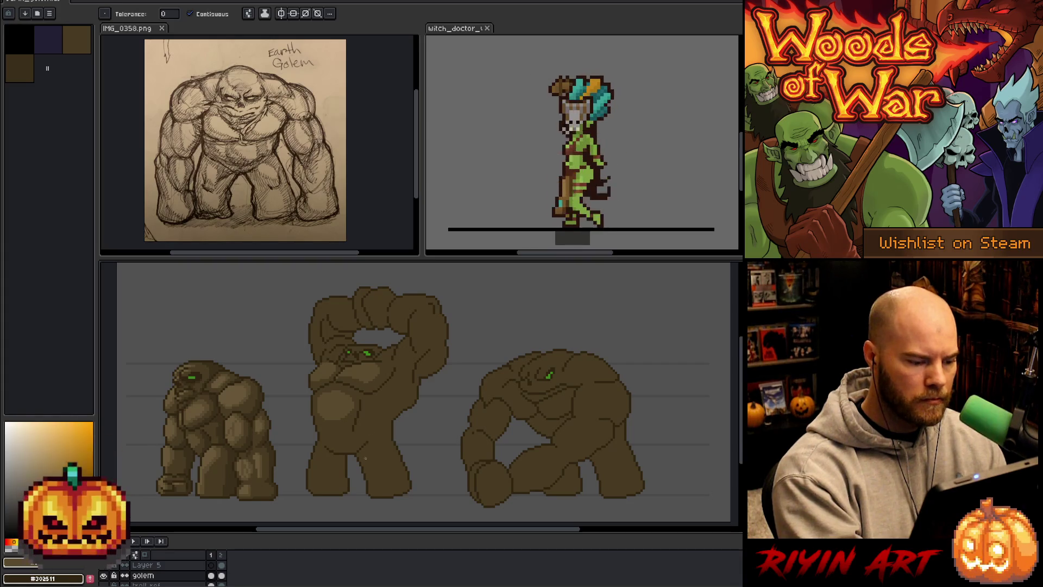
{"action": "left_click", "coordinate": [365, 454]}
{"action": "key", "text": "ctrl+z"}
{"action": "key", "text": "b"}
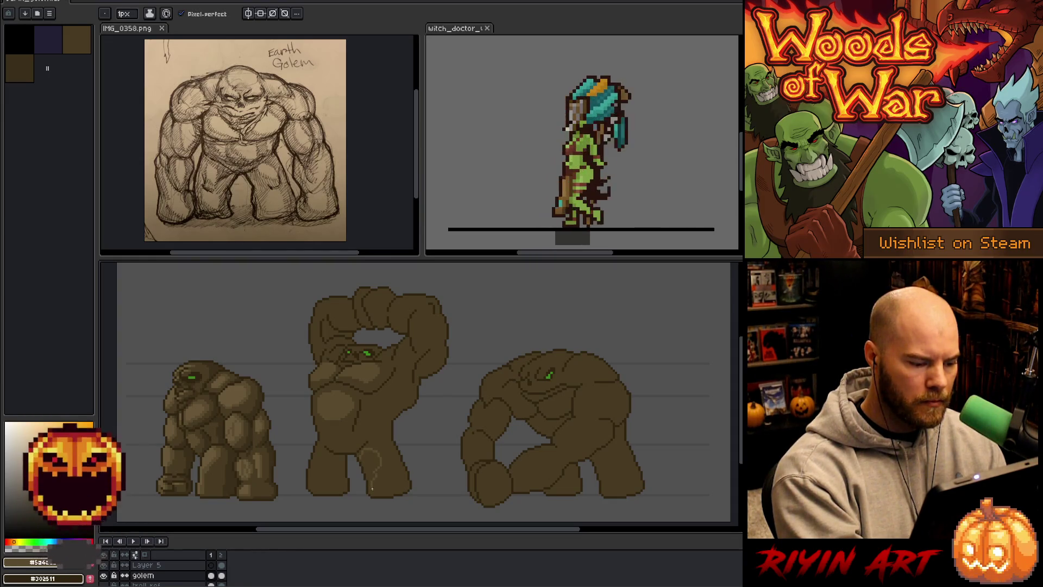
{"action": "key", "text": "g"}
{"action": "key", "text": "b"}
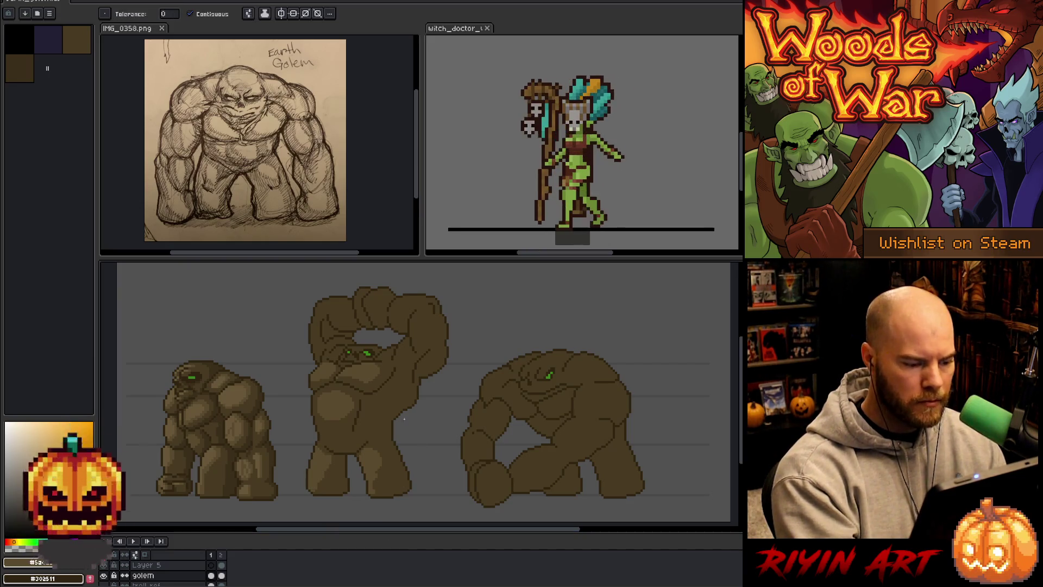
Pick browns from the middle golem and shade its torso with darker contour lines.
{"action": "key", "text": "alt"}
{"action": "left_click", "coordinate": [335, 465], "text": "alt"}
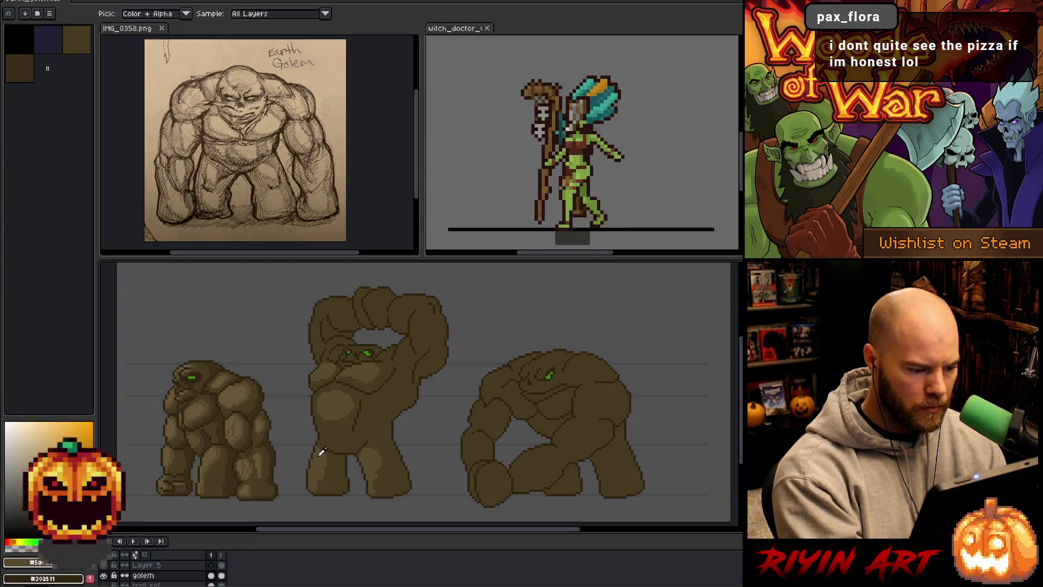
{"action": "left_click", "coordinate": [357, 450], "text": "alt"}
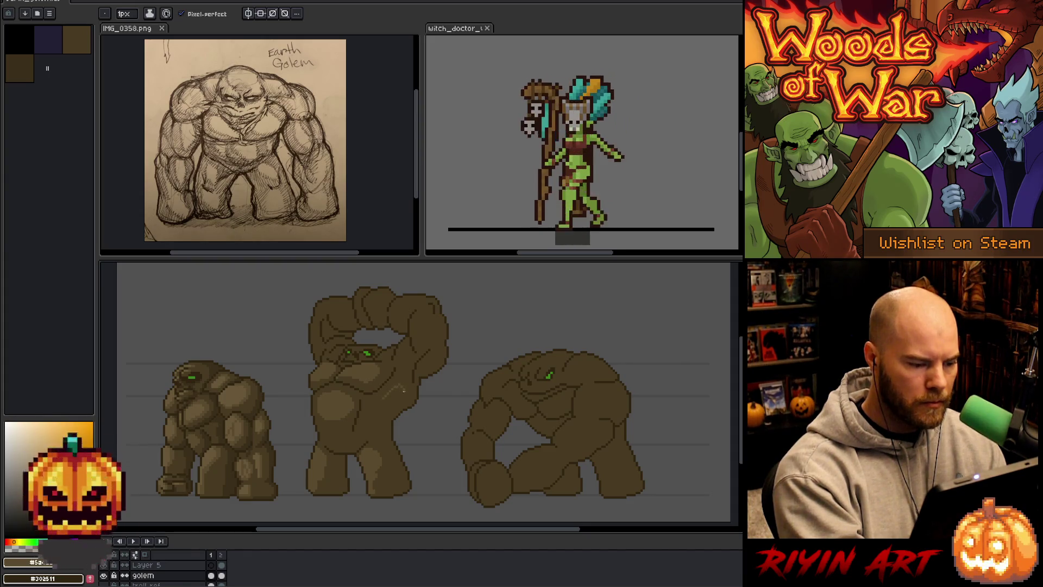
{"action": "key", "text": "g"}
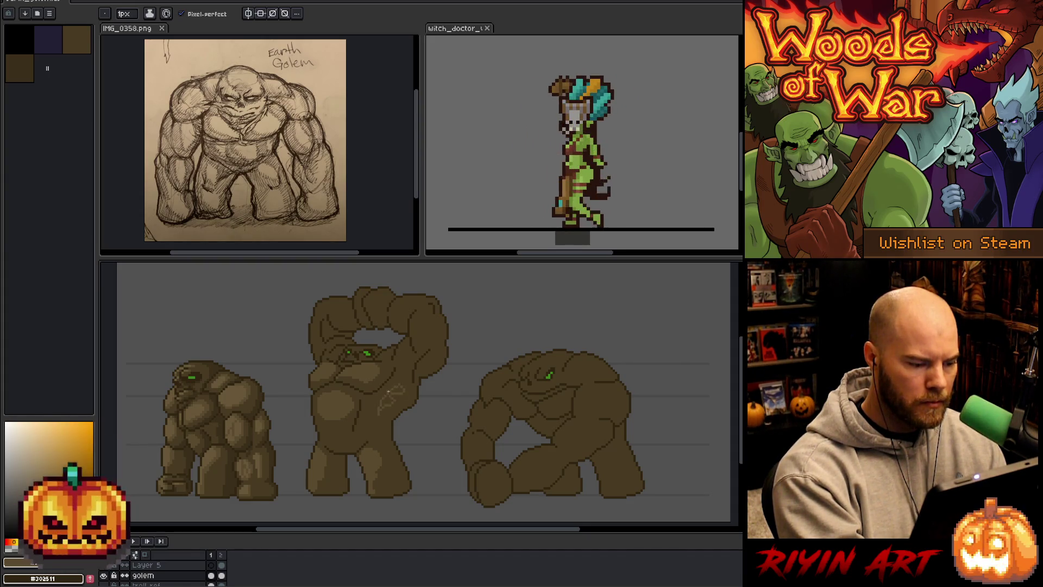
{"action": "key", "text": "b"}
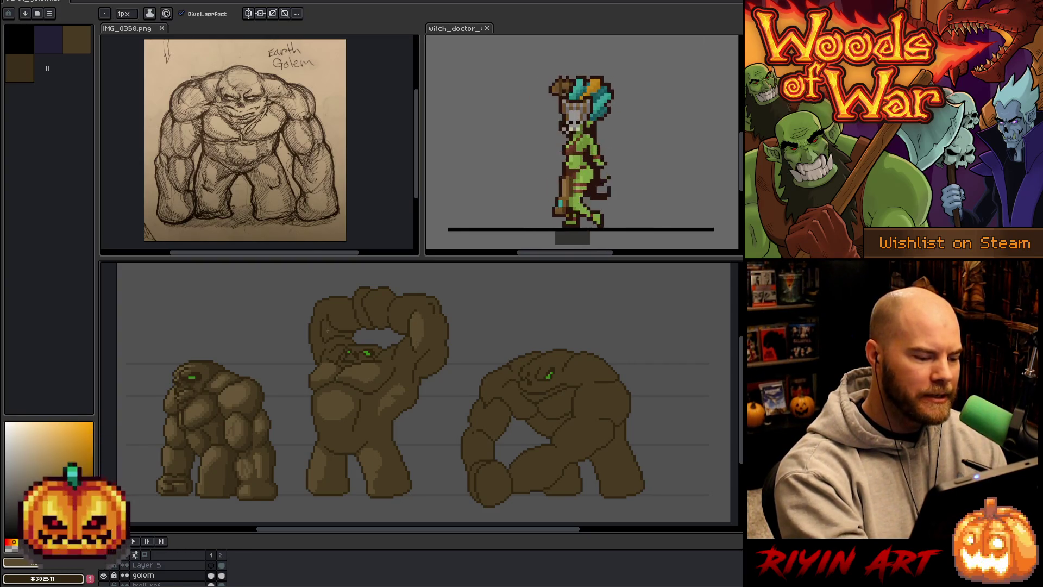
{"action": "key", "text": "g"}
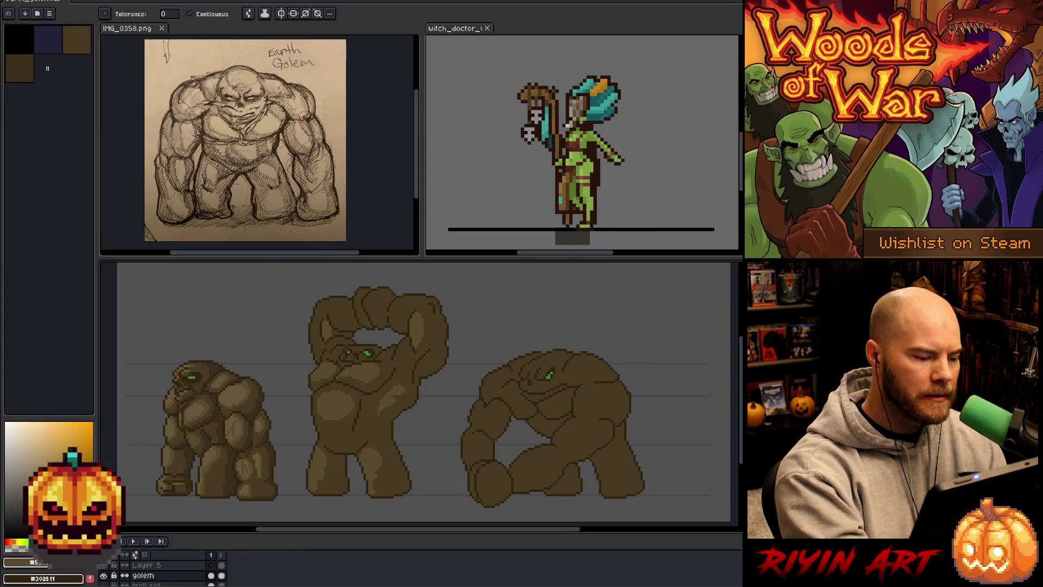
{"action": "key", "text": "b"}
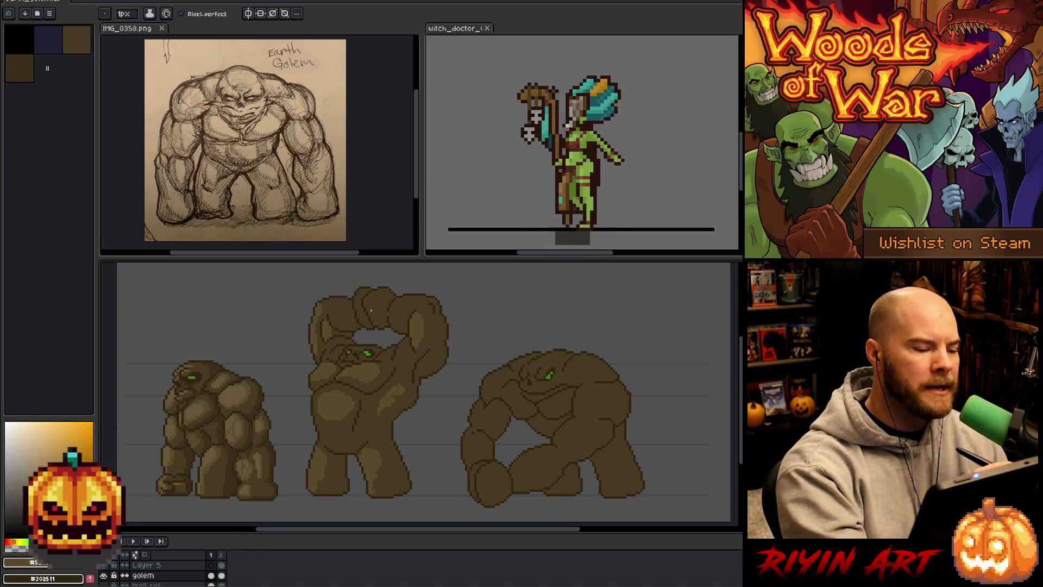
{"action": "key", "text": "g"}
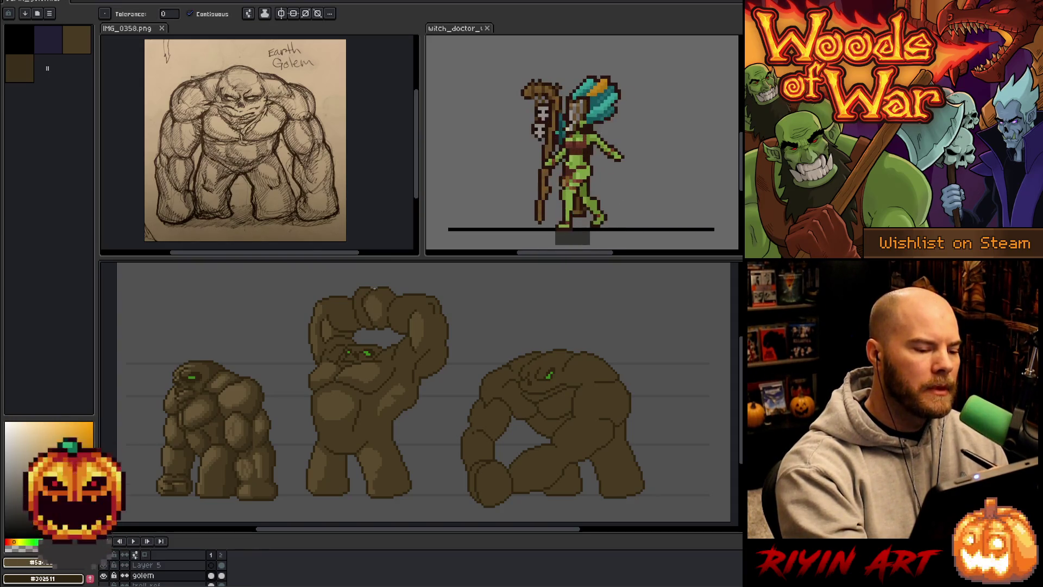
{"action": "key", "text": "b"}
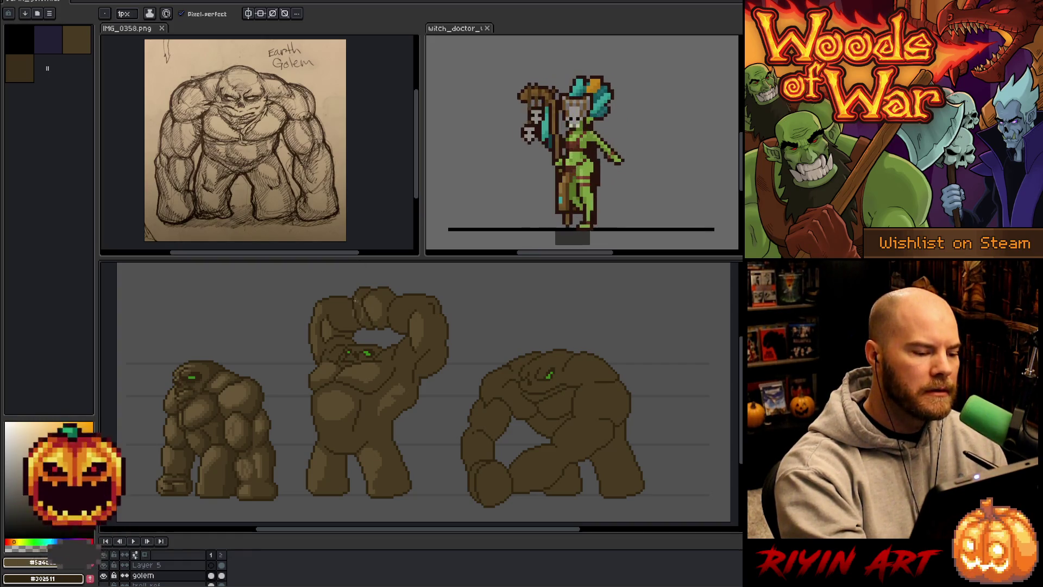
{"action": "key", "text": "g"}
{"action": "key", "text": "b"}
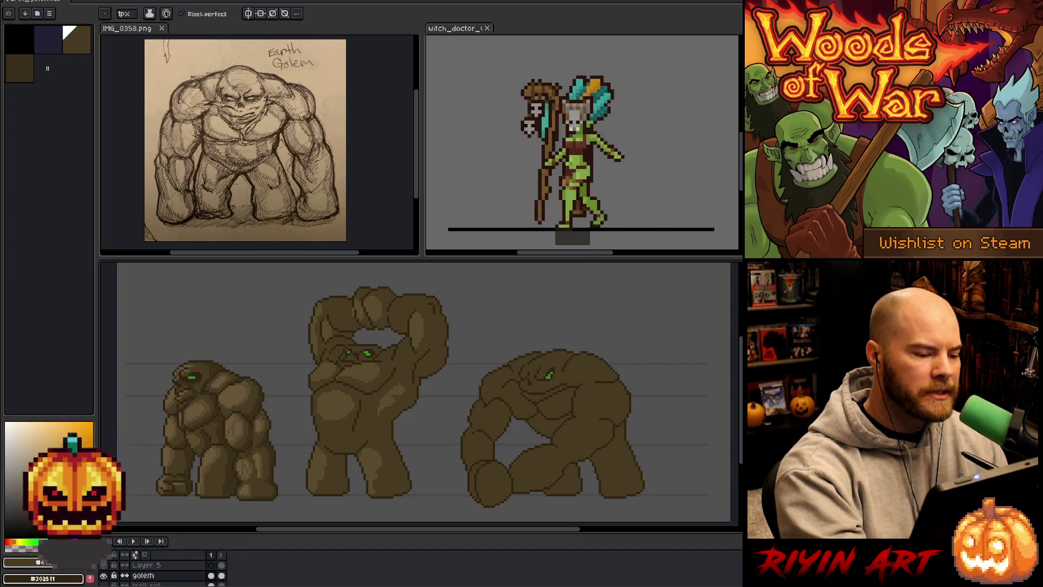
{"action": "left_click", "coordinate": [351, 311], "text": "alt"}
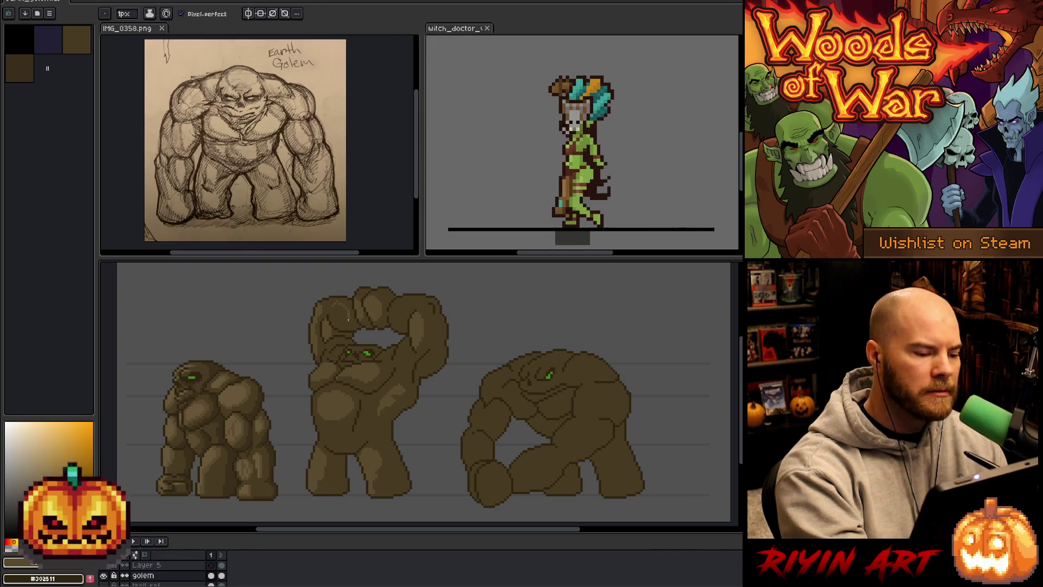
{"action": "left_click", "coordinate": [339, 313], "text": "alt"}
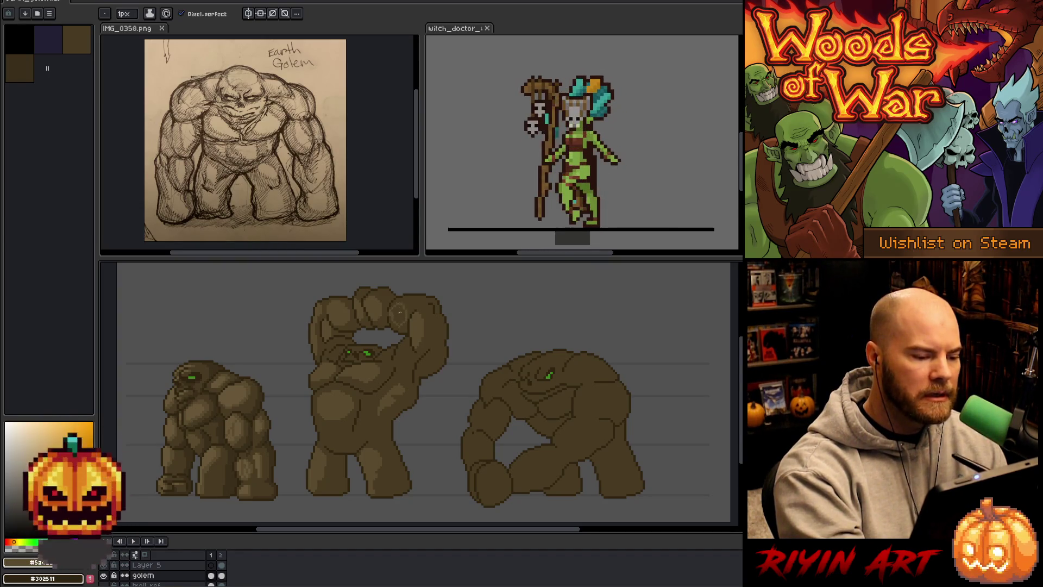
{"action": "left_click", "coordinate": [404, 300], "text": "alt"}
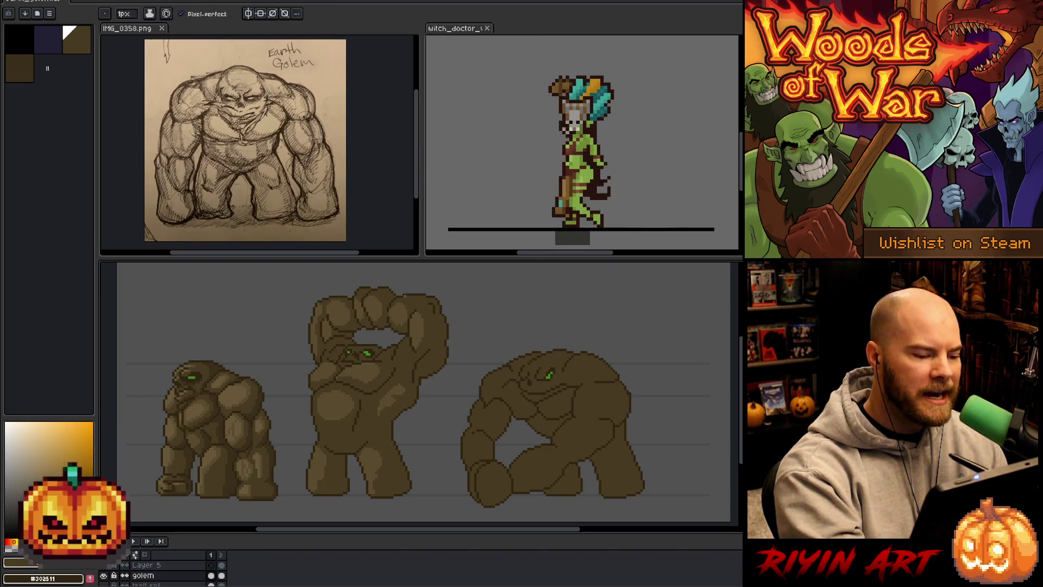
{"action": "left_click", "coordinate": [402, 306], "text": "alt"}
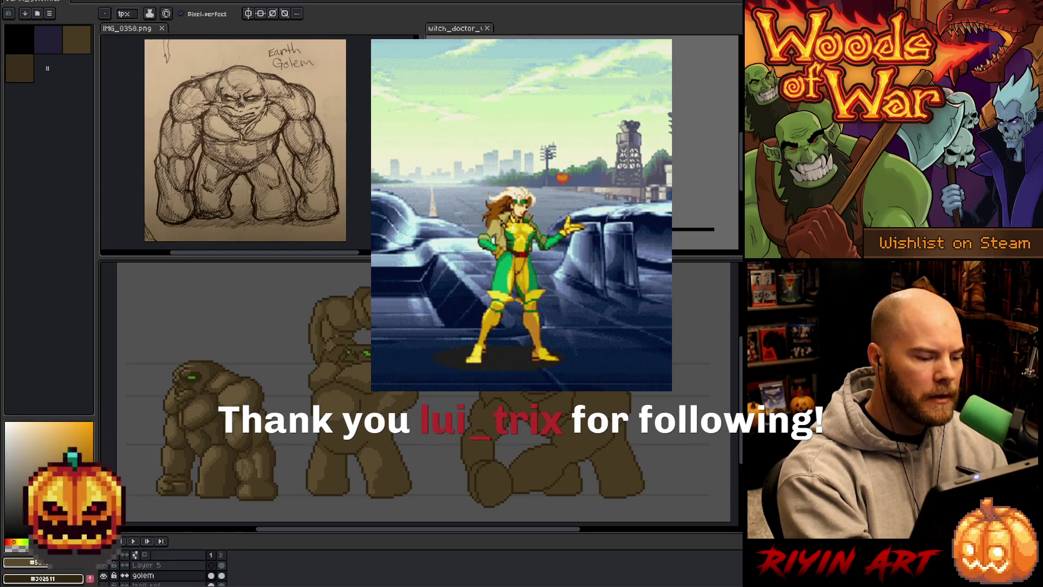
{"action": "left_click", "coordinate": [335, 342], "text": "alt"}
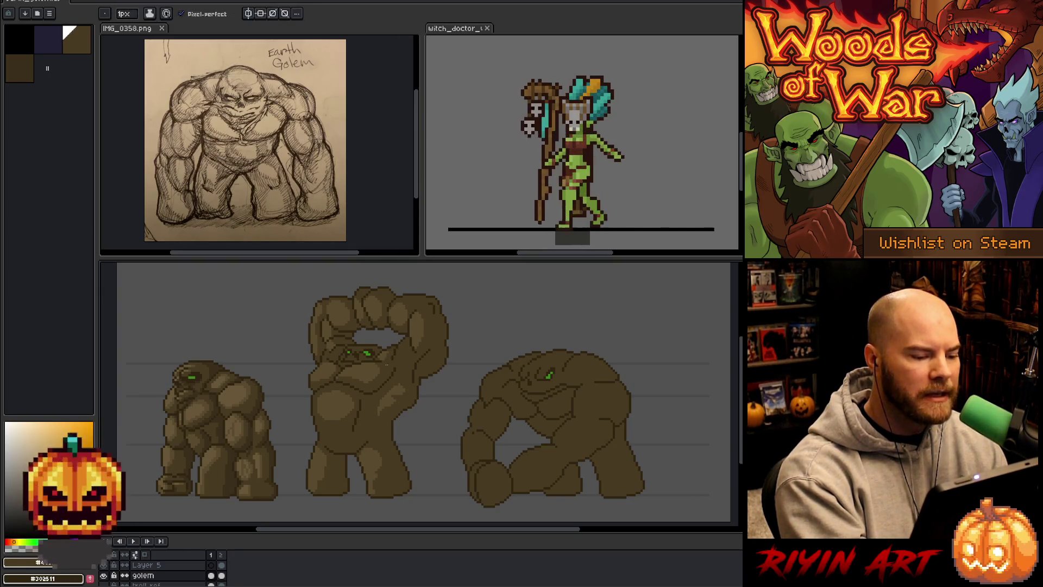
{"action": "left_click", "coordinate": [448, 411], "text": "alt"}
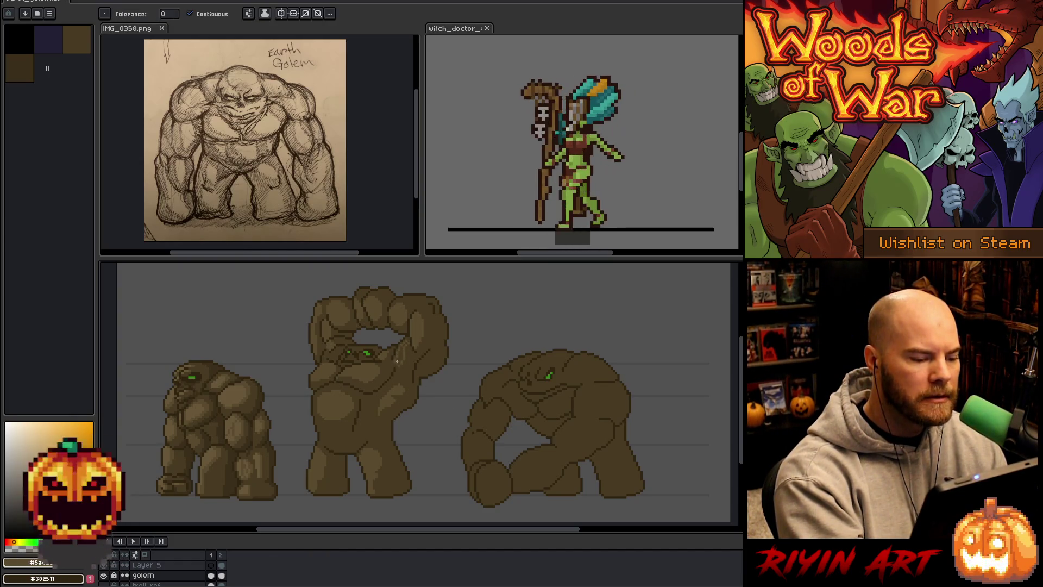
{"action": "left_click", "coordinate": [408, 345], "text": "alt"}
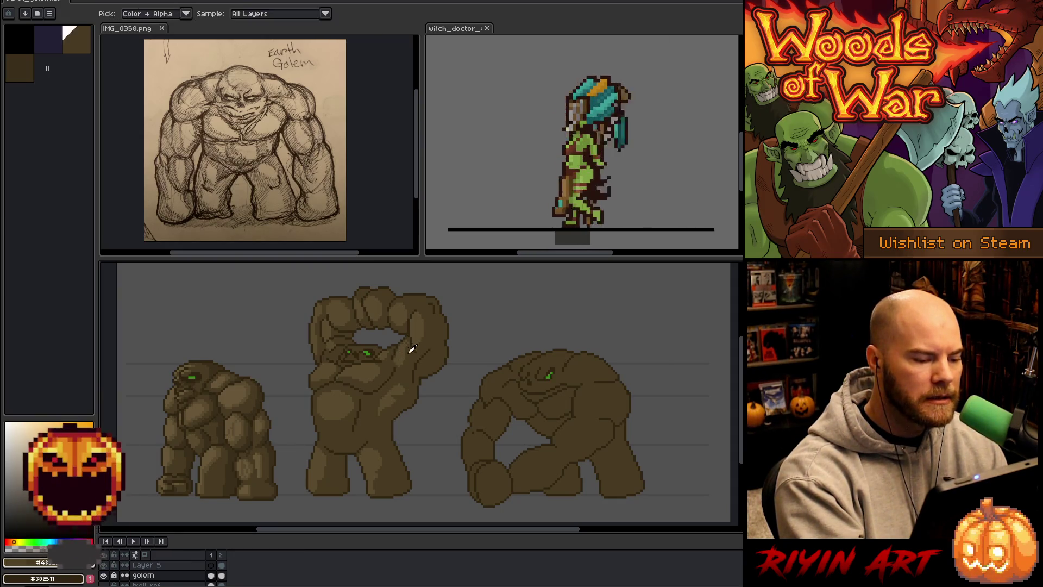
{"action": "left_click", "coordinate": [412, 338], "text": "alt"}
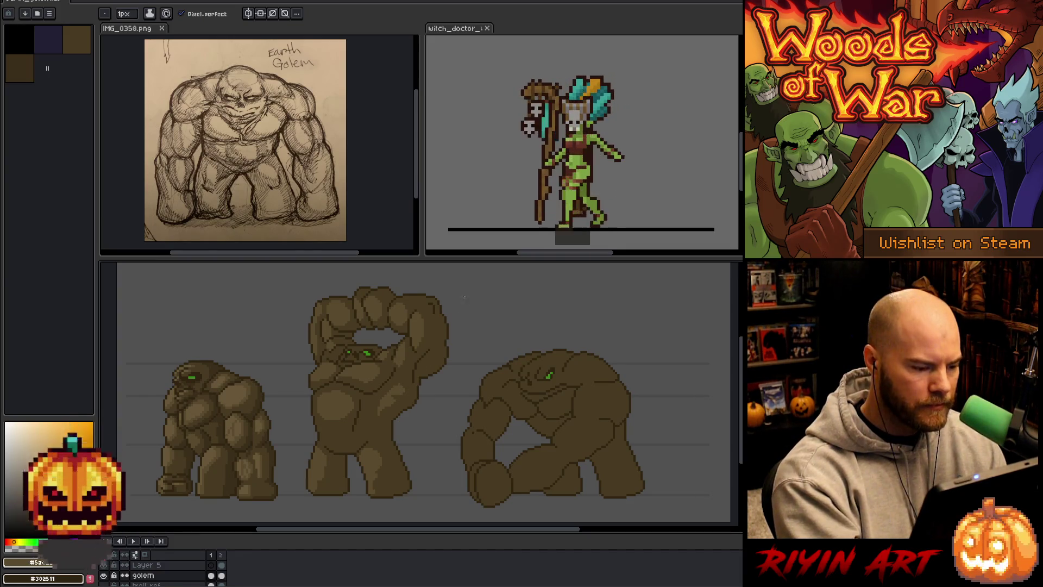
{"action": "left_click_drag", "start_coordinate": [574, 418], "coordinate": [542, 405]}
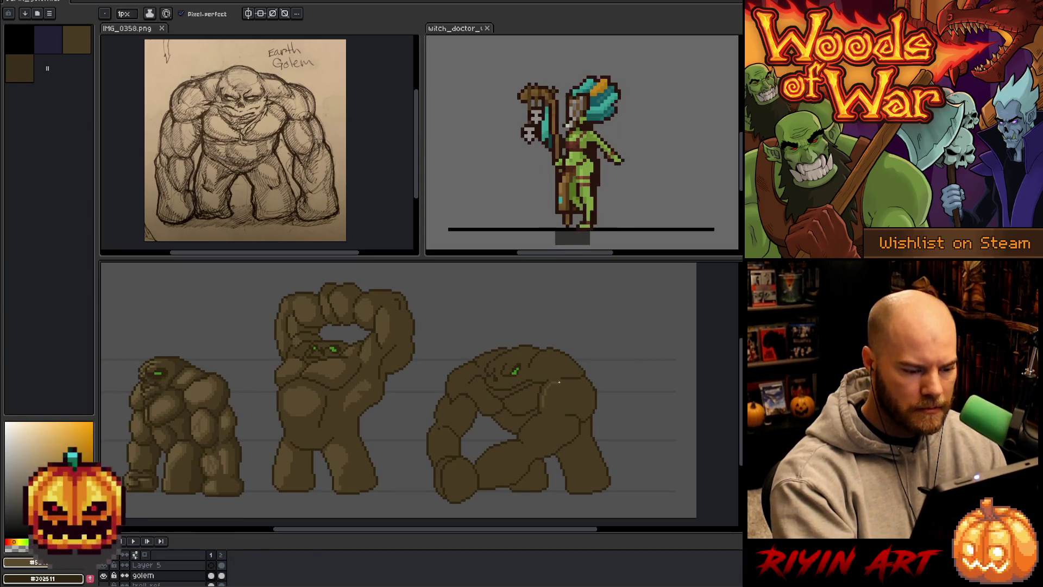
Sample the golems' dark and lighter browns and start a Color Range selection for #483a21.
{"action": "key", "text": "g"}
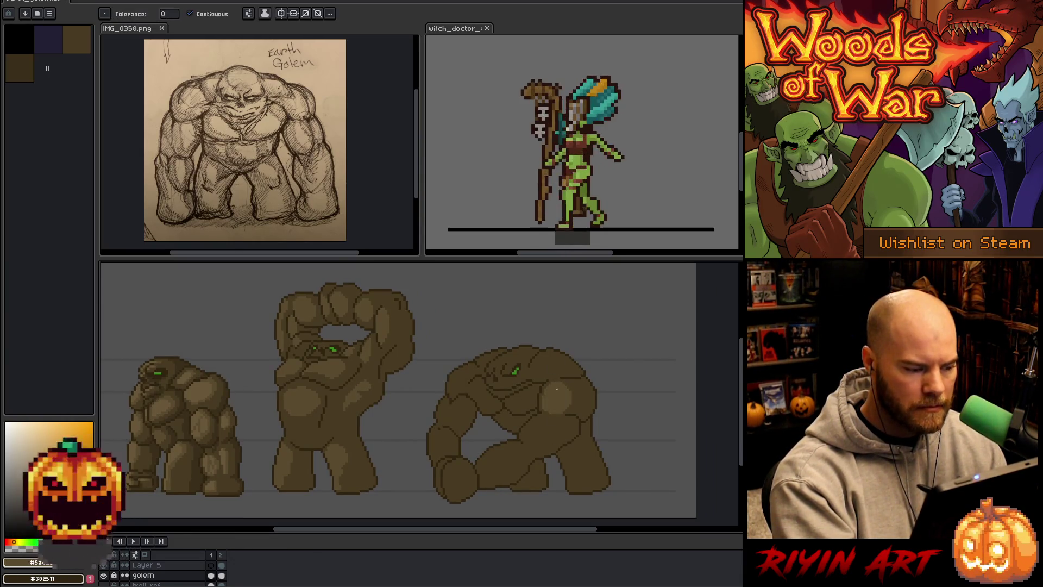
{"action": "key", "text": "b"}
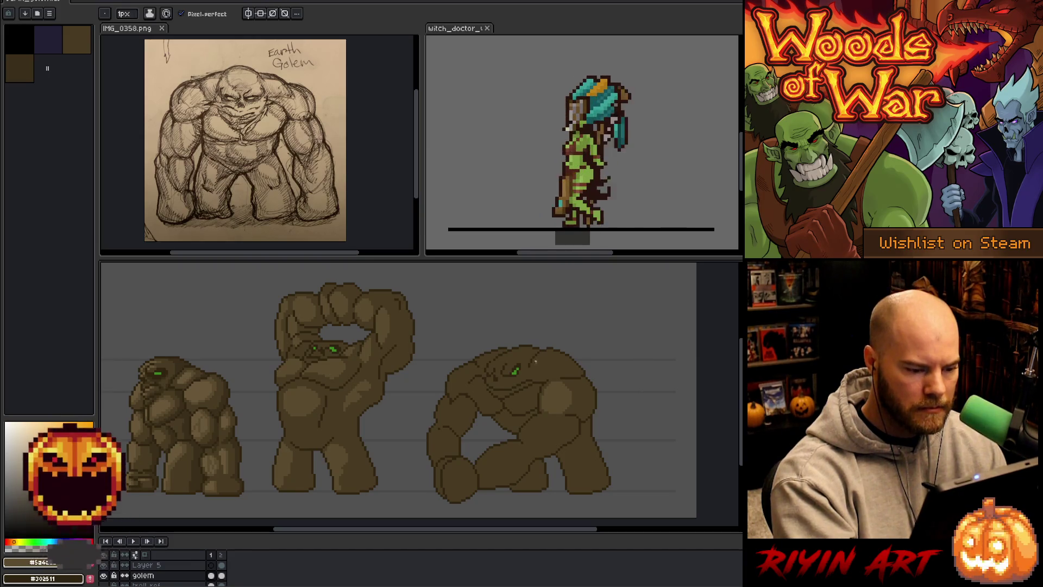
{"action": "key", "text": "g"}
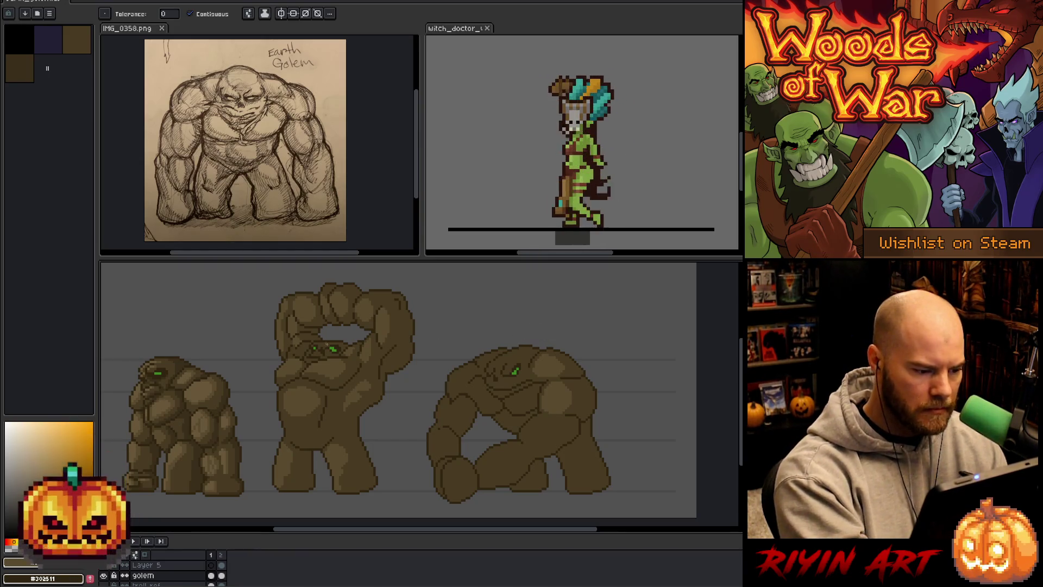
{"action": "key", "text": "b"}
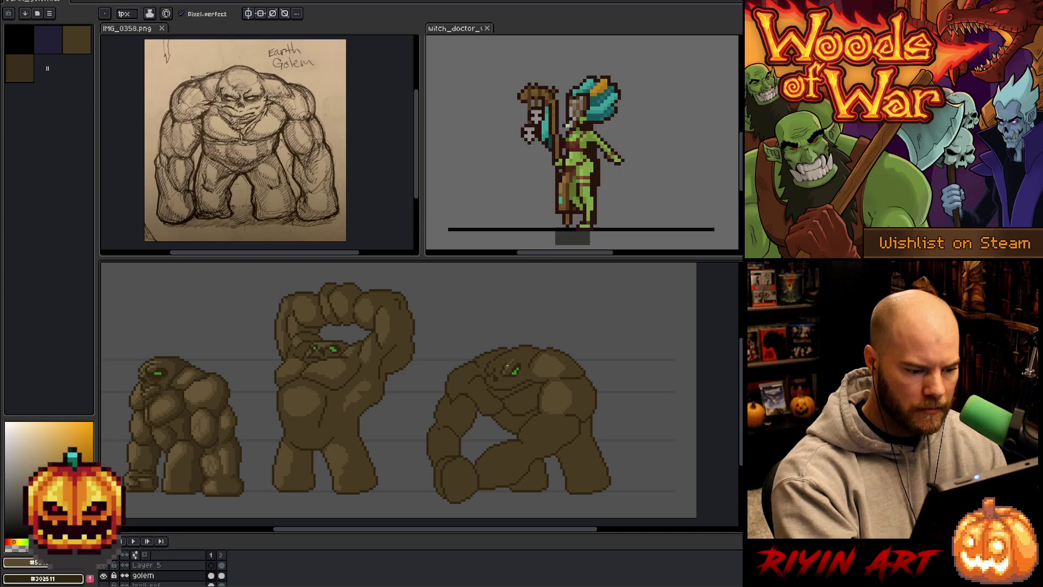
{"action": "left_click", "coordinate": [506, 370], "text": "alt"}
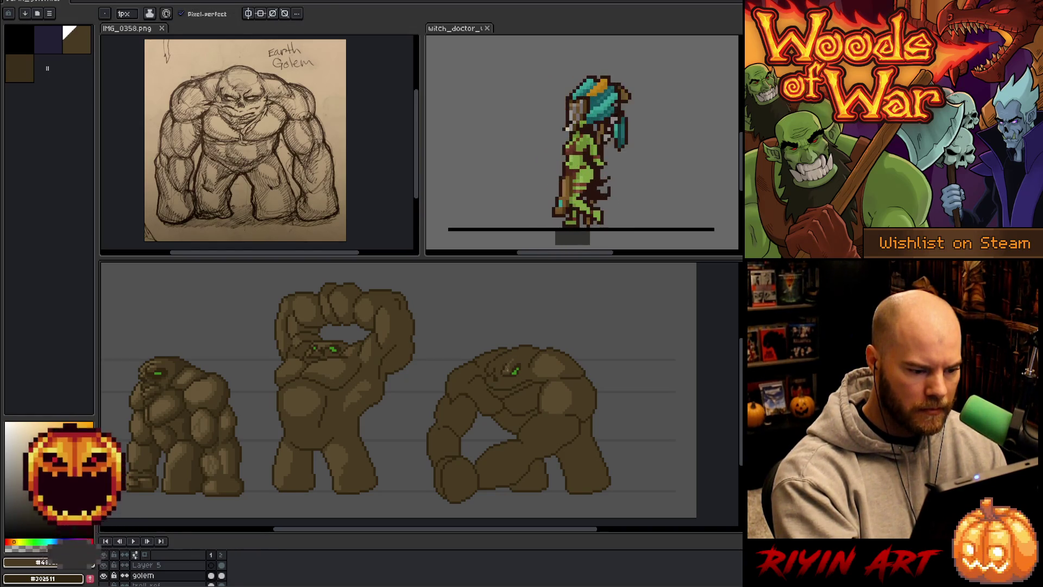
{"action": "left_click", "coordinate": [509, 369], "text": "alt"}
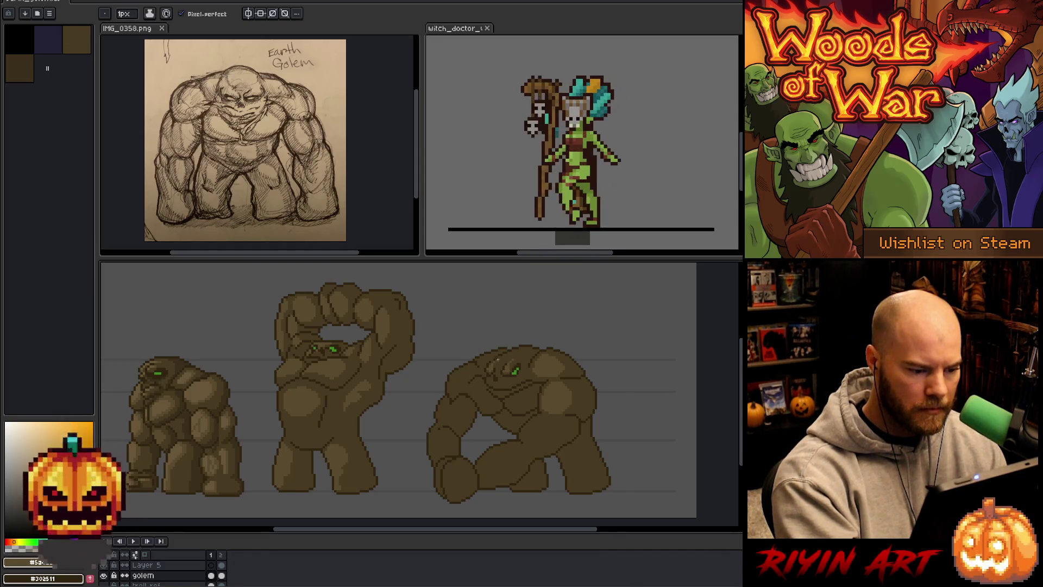
{"action": "left_click", "coordinate": [492, 359], "text": "alt"}
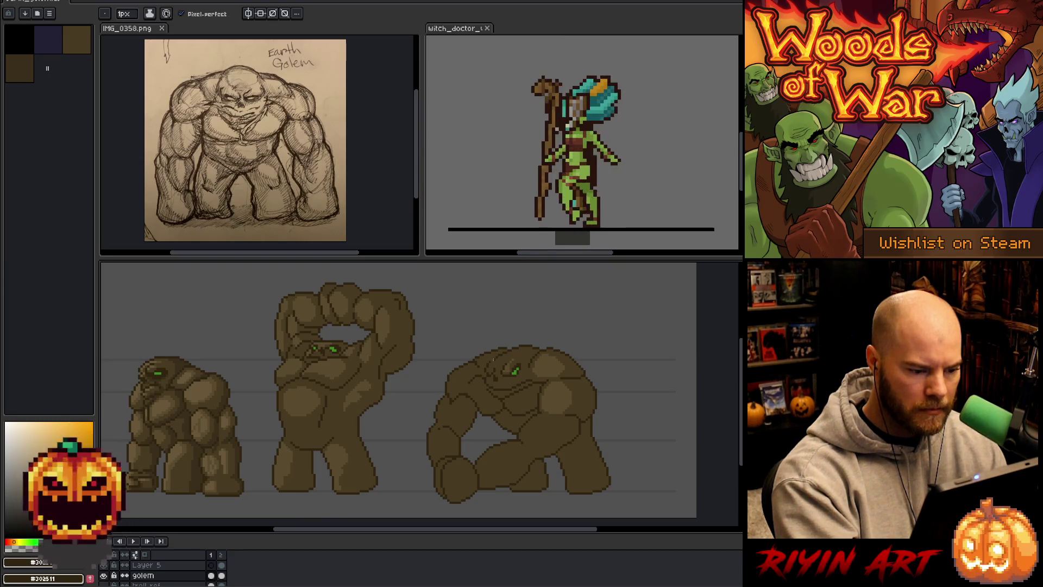
{"action": "left_click", "coordinate": [493, 358], "text": "alt"}
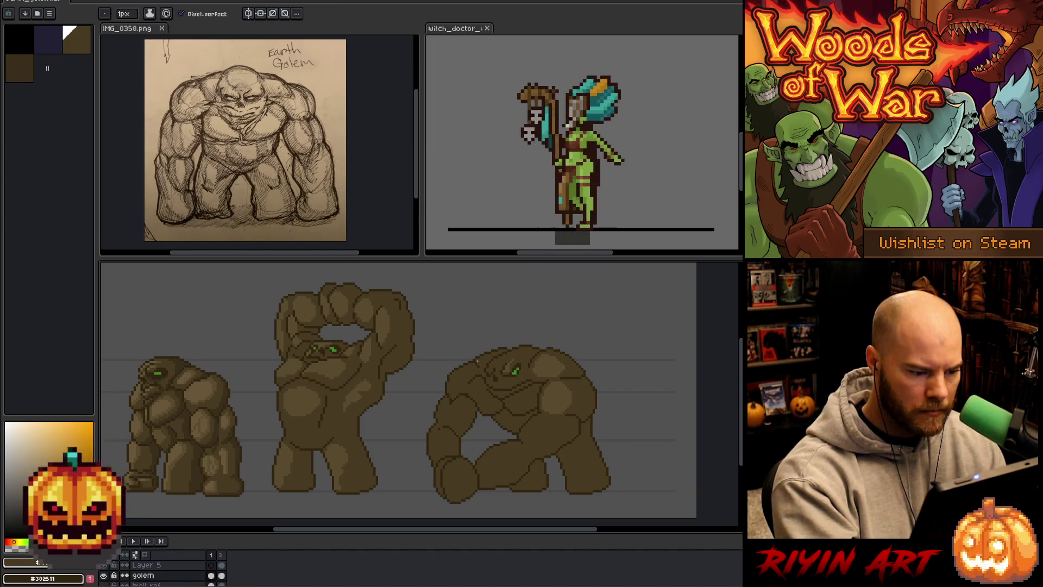
{"action": "key", "text": "shift+c"}
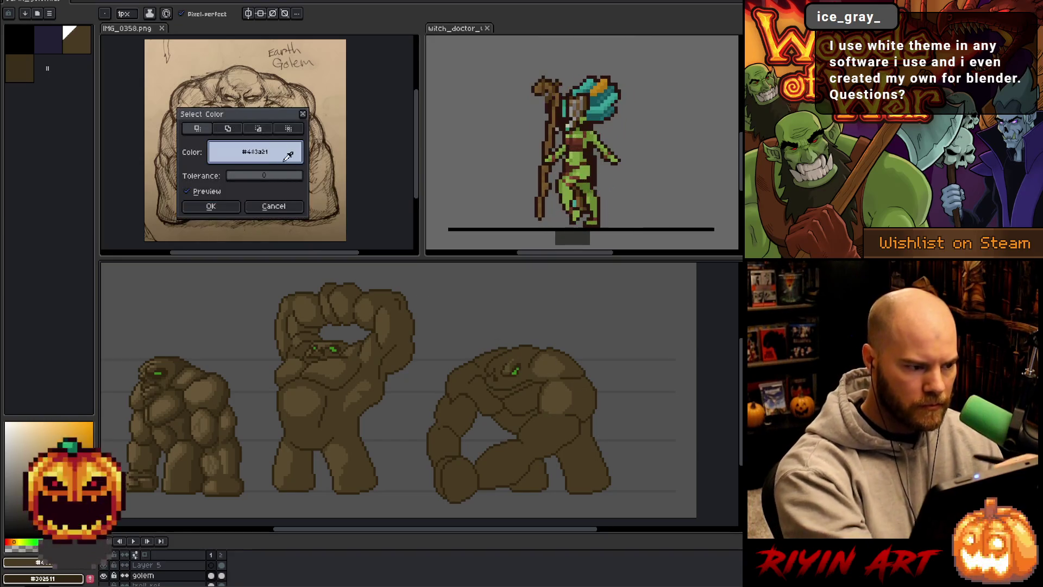
Select every dark brown pixel and pencil lighter highlights along the third golem's left shoulder.
{"action": "left_click", "coordinate": [210, 206]}
{"action": "left_click", "coordinate": [509, 349], "text": "alt"}
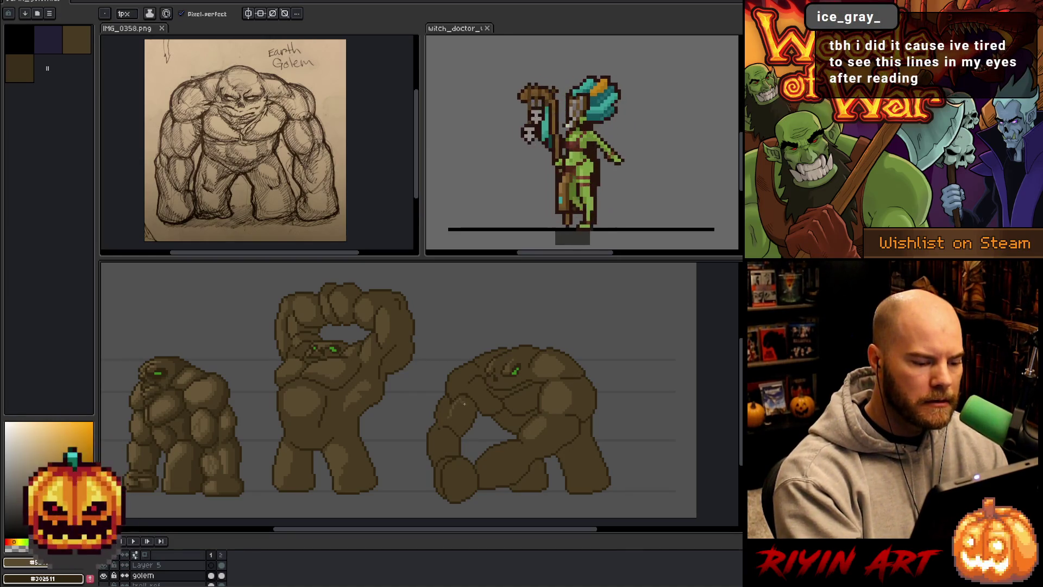
{"action": "key", "text": "g"}
{"action": "key", "text": "b"}
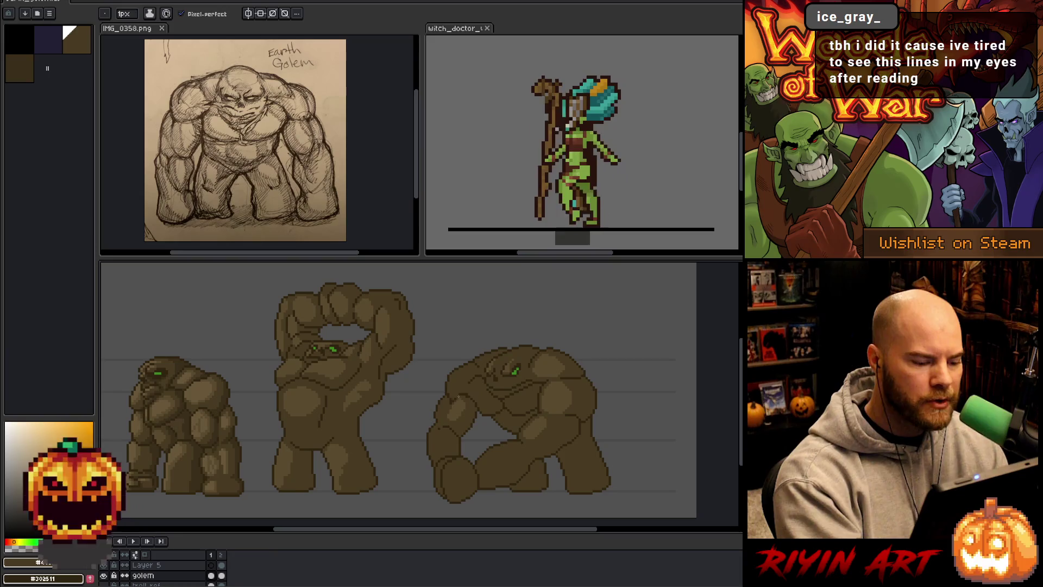
{"action": "left_click", "coordinate": [460, 369], "text": "alt"}
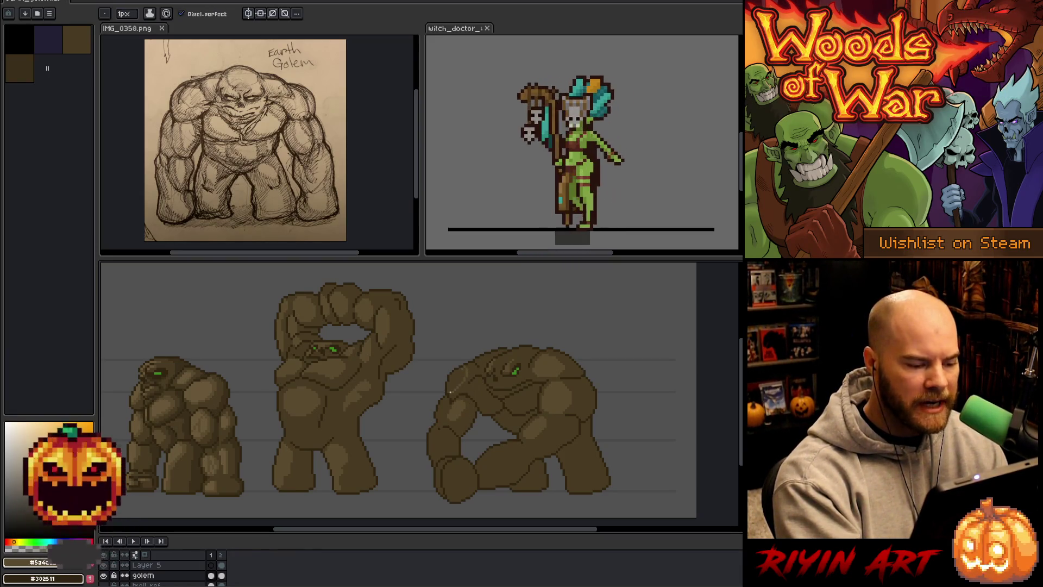
{"action": "left_click_drag", "start_coordinate": [467, 368], "coordinate": [476, 359]}
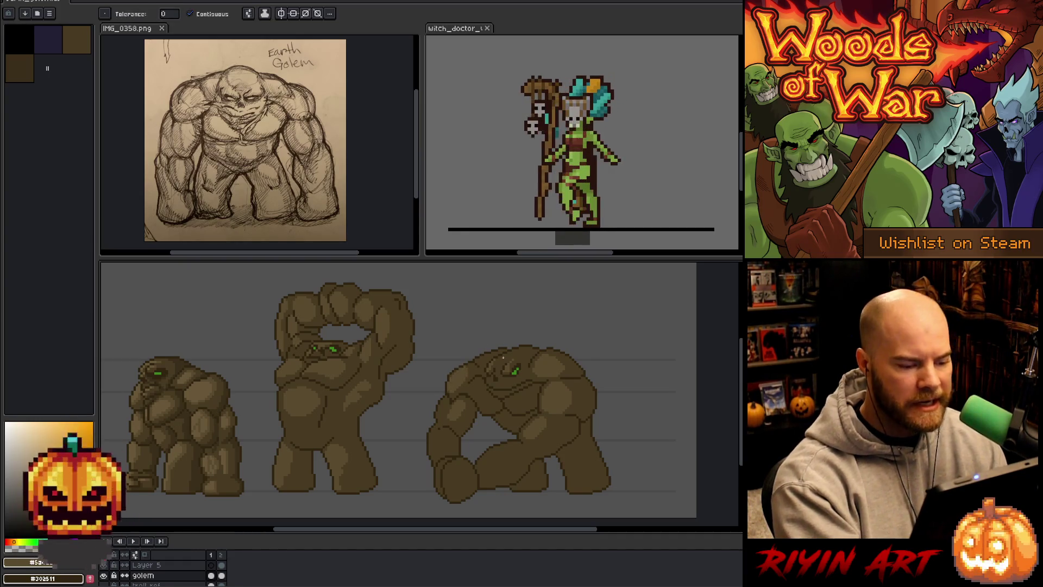
Continue highlighting the third golem's arms, sampling browns from the canvas.
{"action": "key", "text": "g"}
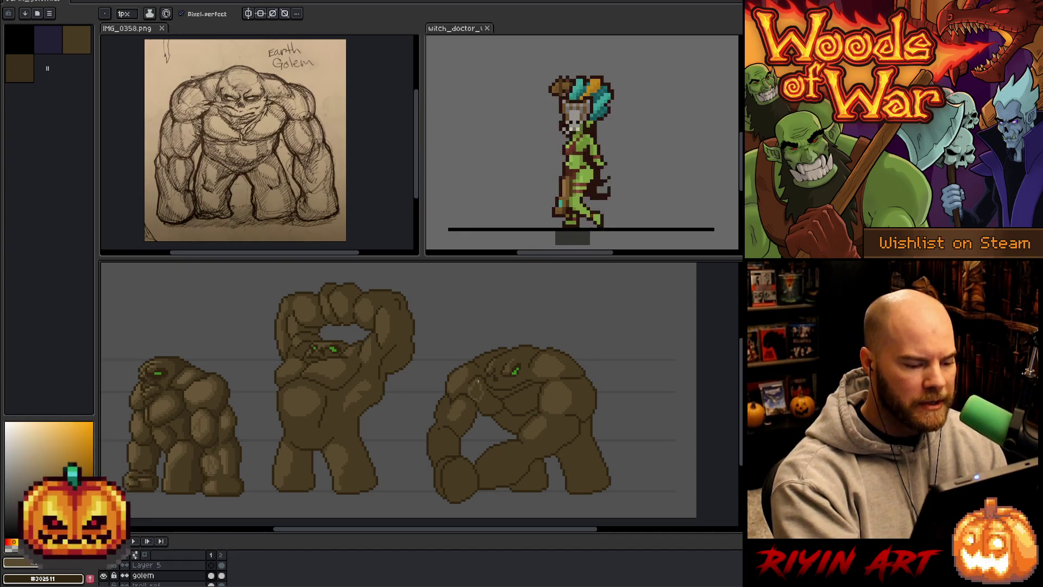
{"action": "key", "text": "b"}
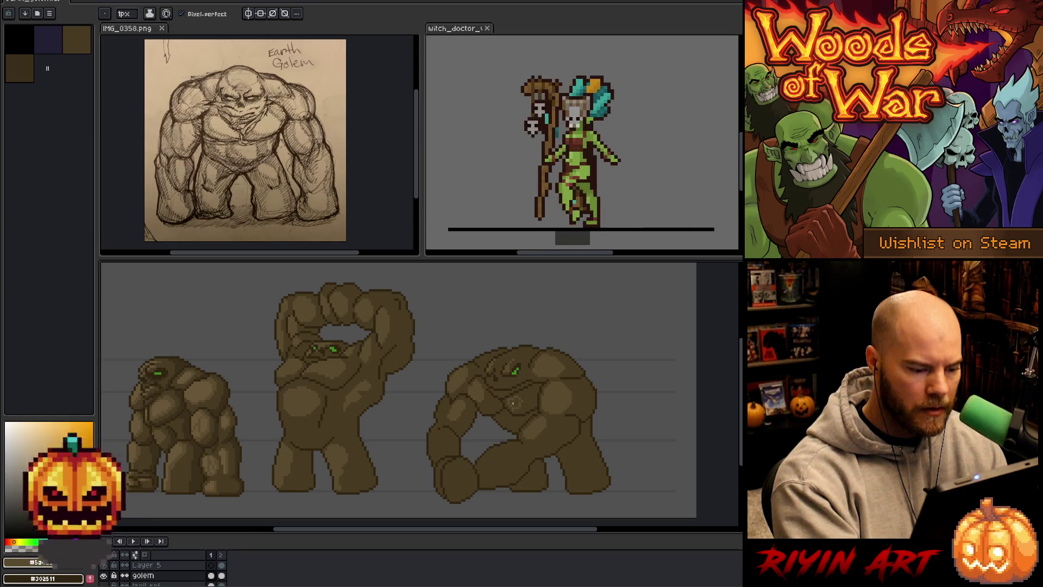
{"action": "key", "text": "g"}
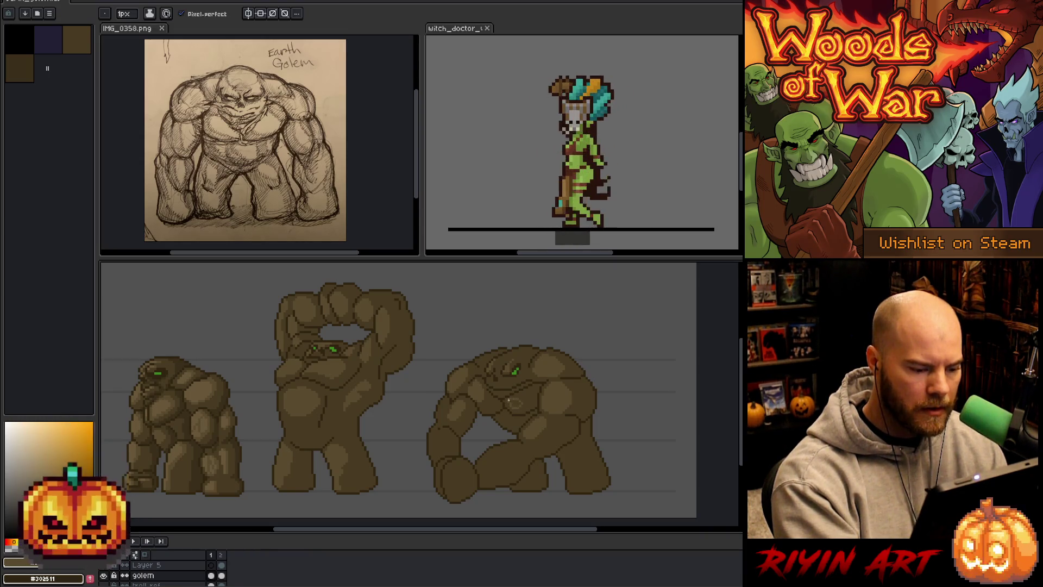
{"action": "key", "text": "b"}
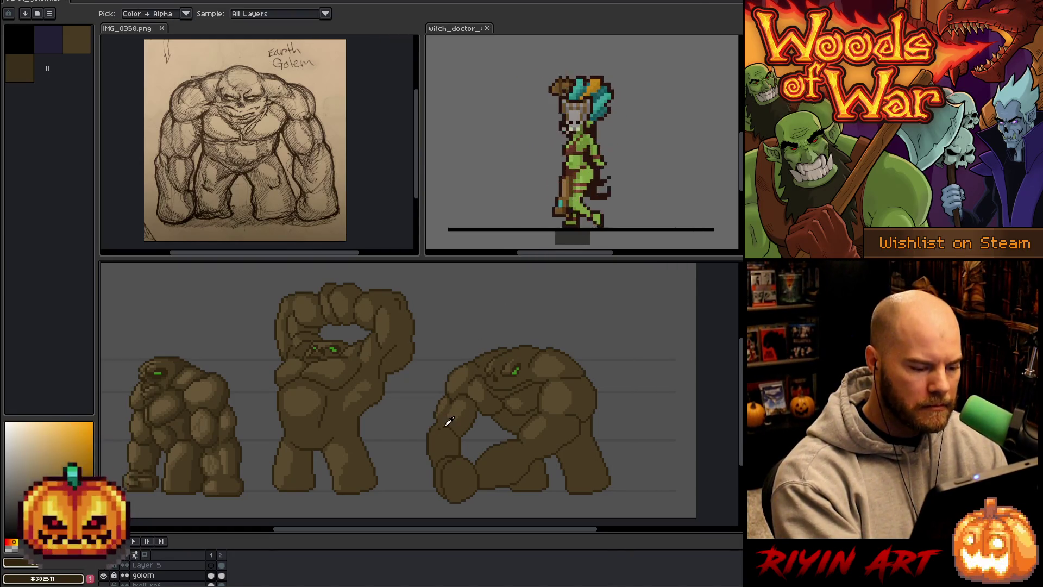
{"action": "key", "text": "alt"}
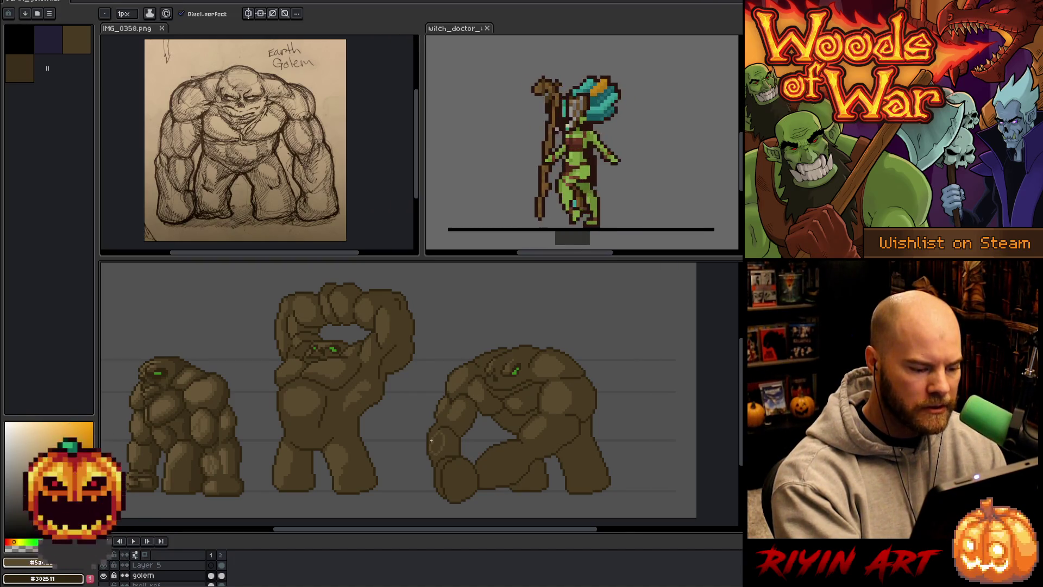
{"action": "key", "text": "g"}
{"action": "key", "text": "b"}
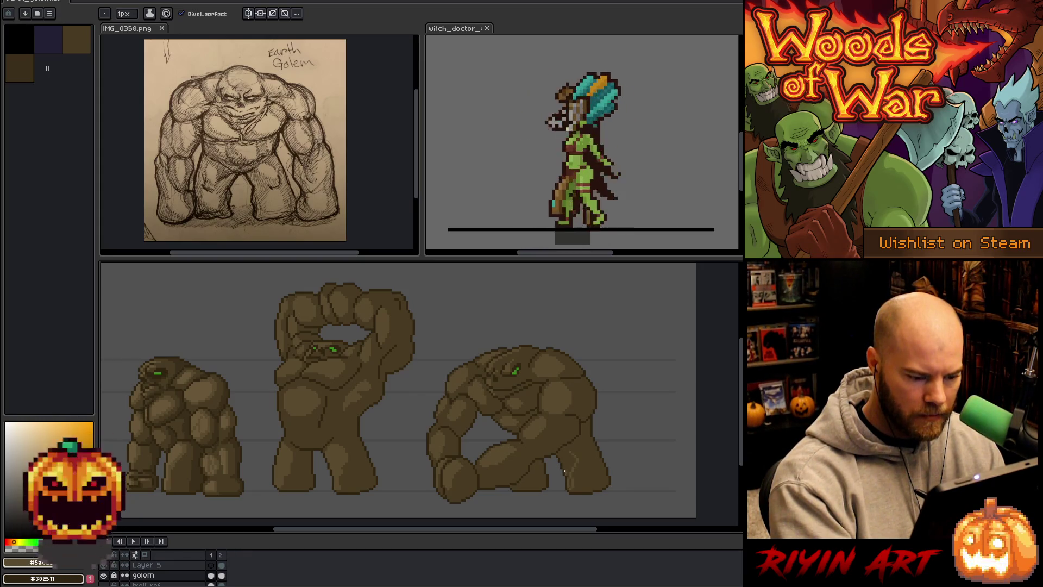
Sample the third golem's dark and mid browns and start a Color Range selection for #483a21.
{"action": "key", "text": "g"}
{"action": "key", "text": "b"}
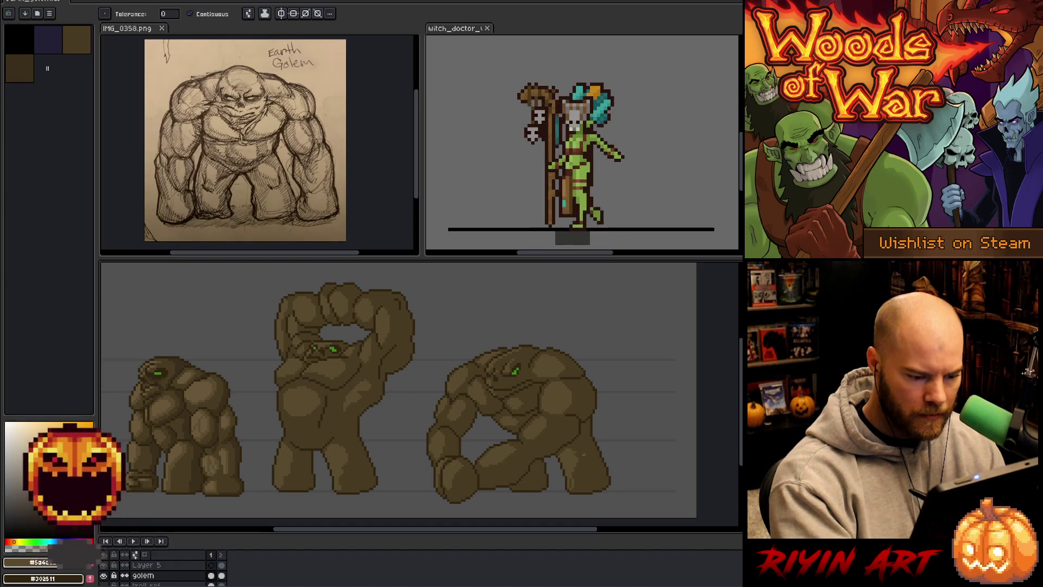
{"action": "left_click", "coordinate": [574, 451], "text": "alt"}
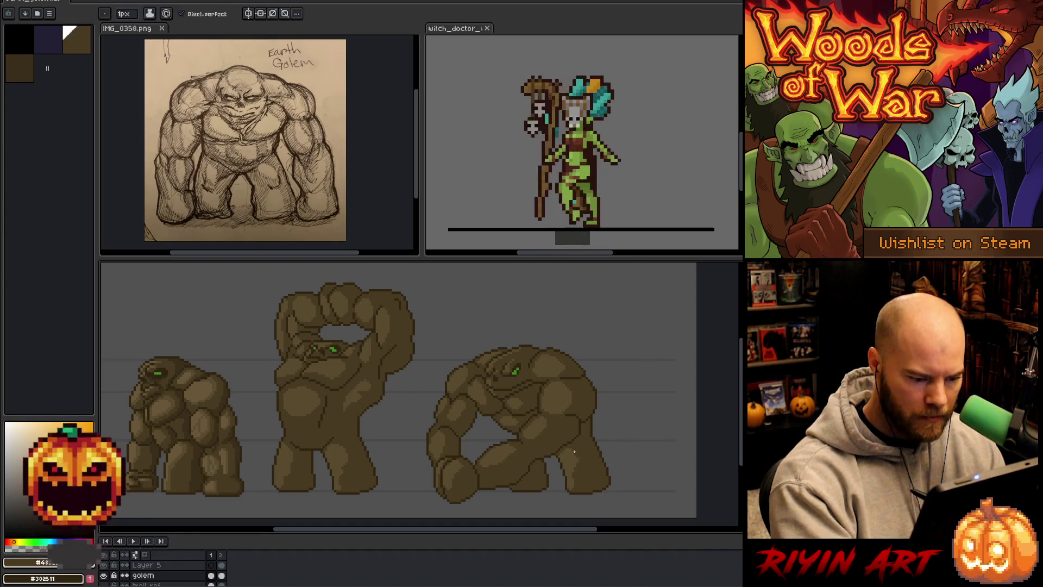
{"action": "left_click", "coordinate": [570, 451], "text": "alt"}
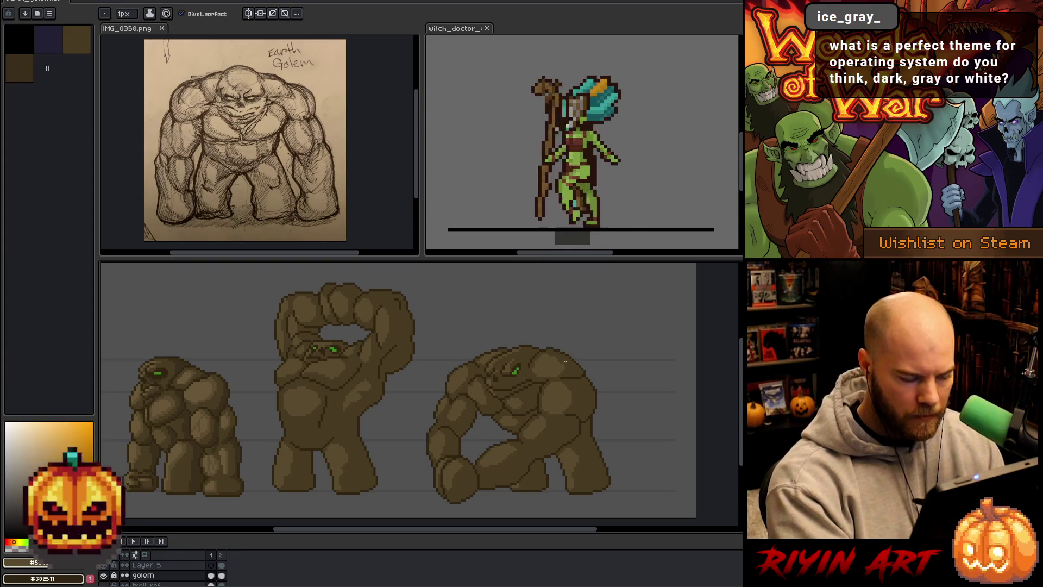
{"action": "left_click", "coordinate": [516, 459], "text": "alt"}
{"action": "left_click", "coordinate": [516, 459], "text": "alt"}
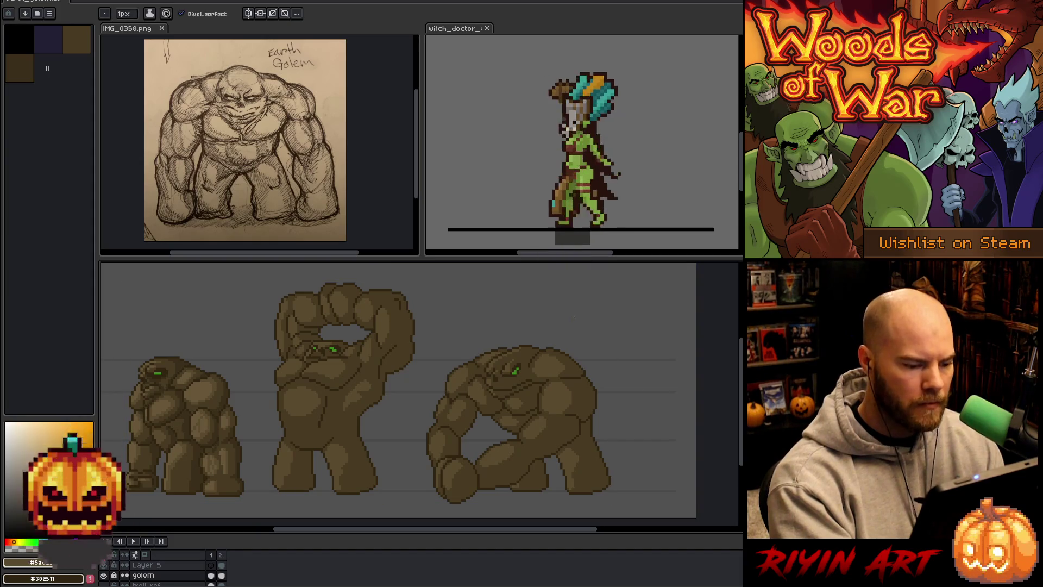
{"action": "left_click", "coordinate": [488, 473], "text": "alt"}
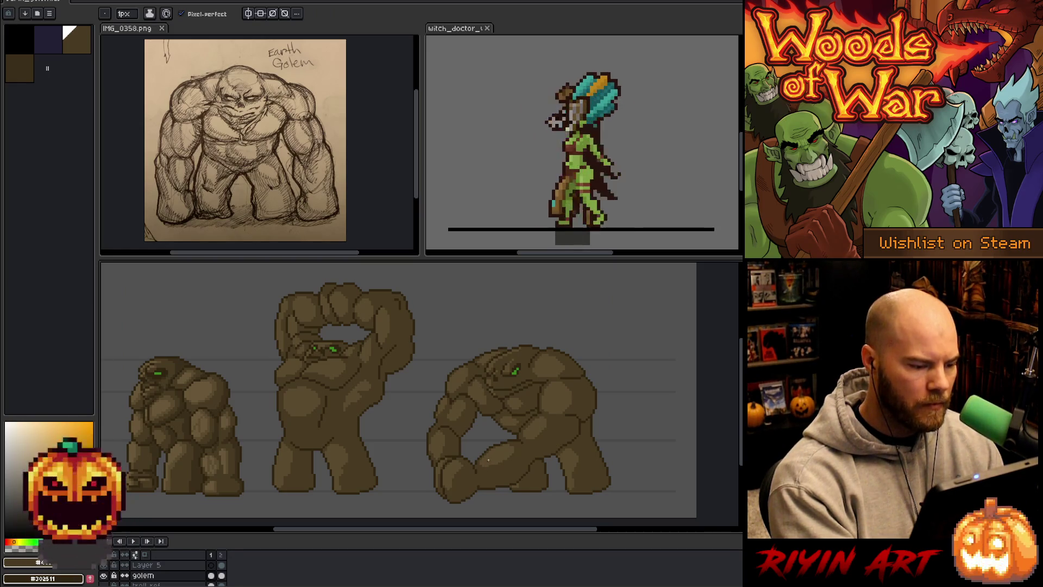
{"action": "key", "text": "shift+c"}
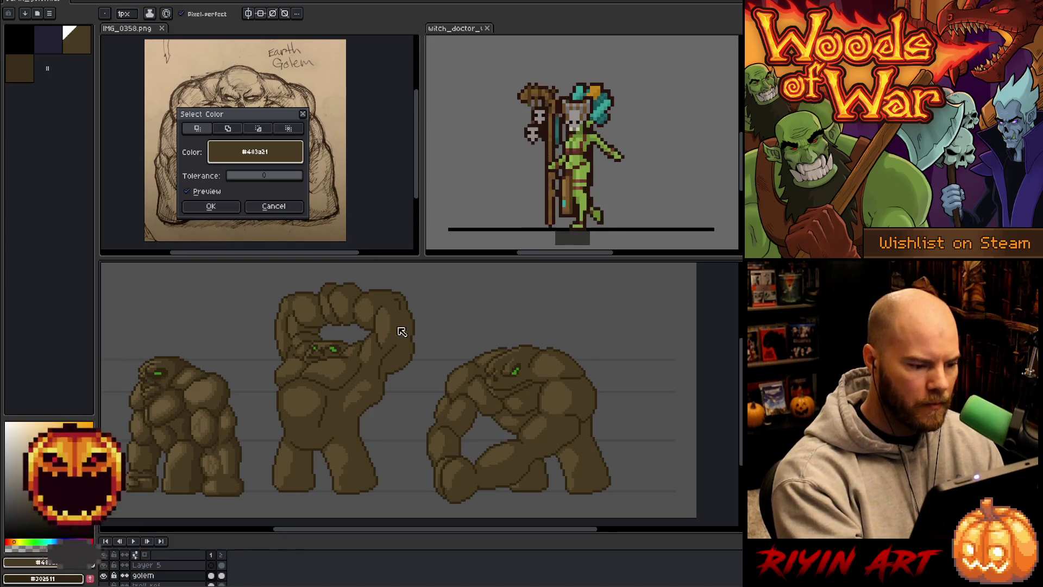
Confirm the dark brown selection, cancel a mid brown one, and speckle lighter texture on the third golem.
{"action": "left_click", "coordinate": [210, 206]}
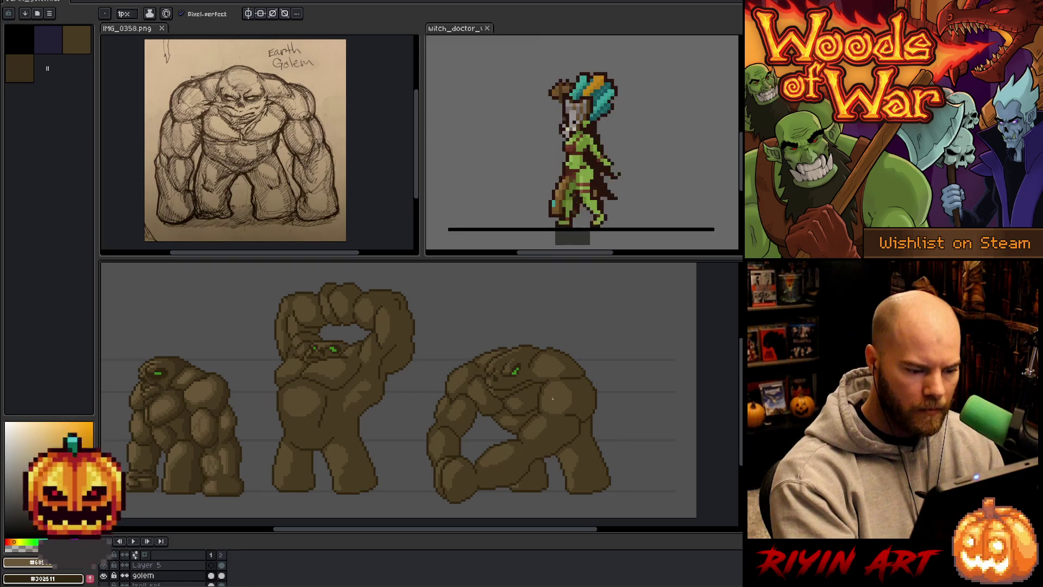
{"action": "key", "text": "shift+c"}
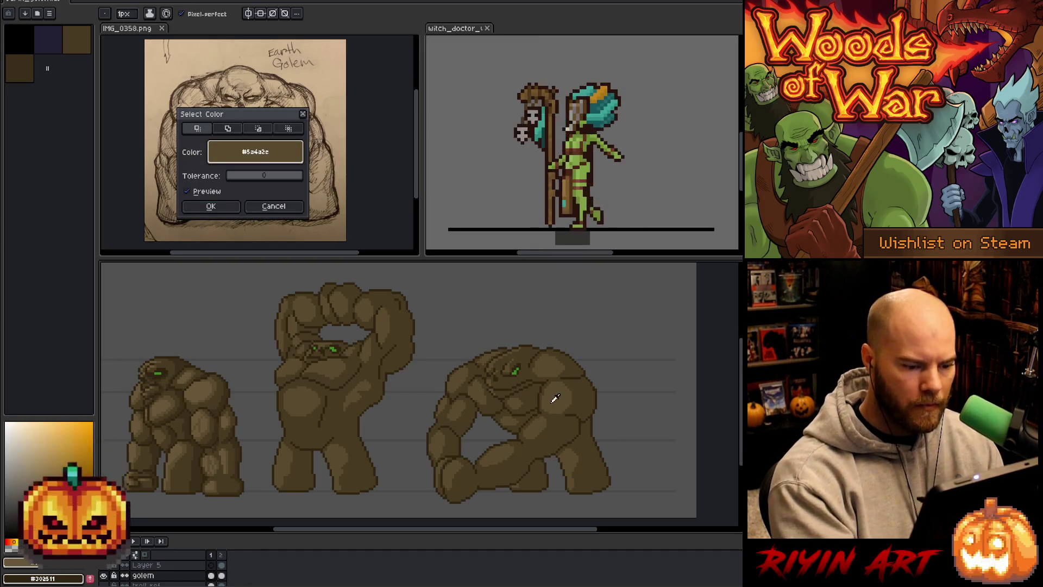
{"action": "left_click", "coordinate": [273, 205]}
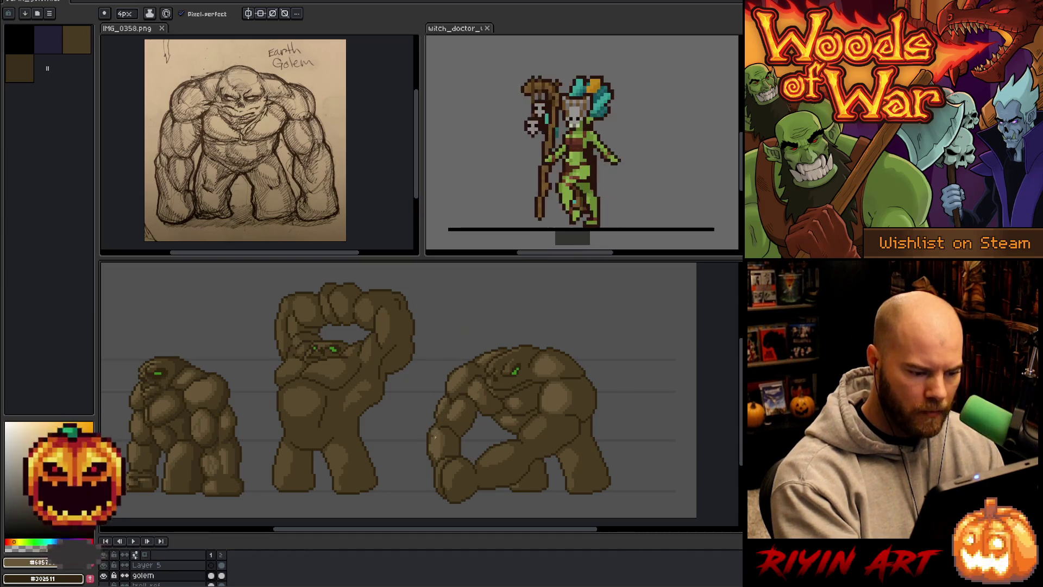
{"action": "key", "text": "alt"}
{"action": "key", "text": "alt"}
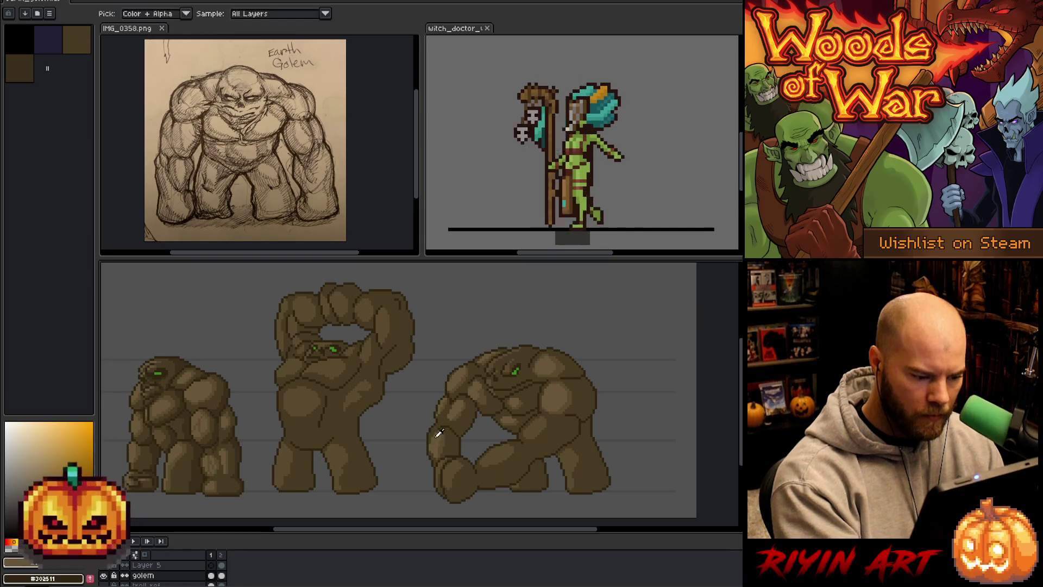
{"action": "key", "text": "alt"}
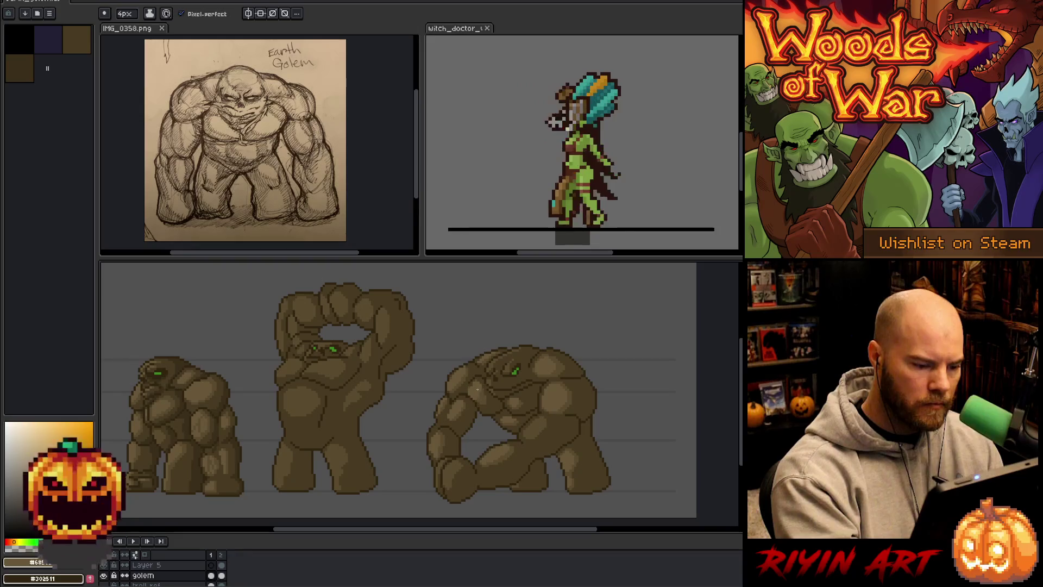
Shade the golems with a 1px pencil using the two body browns, then start a Color Range selection.
{"action": "key", "text": "minus"}
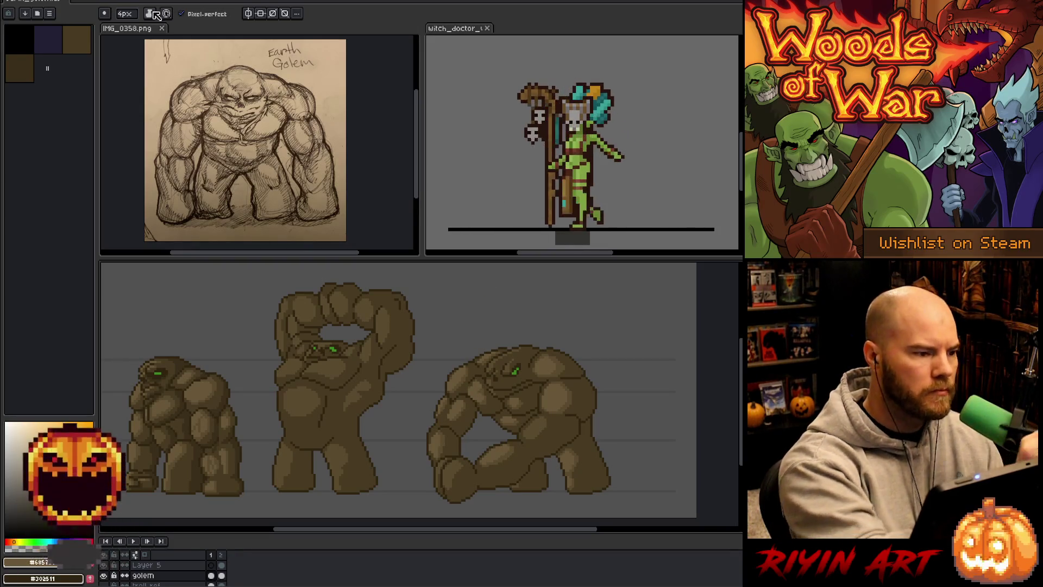
{"action": "key", "text": "minus"}
{"action": "key", "text": "minus"}
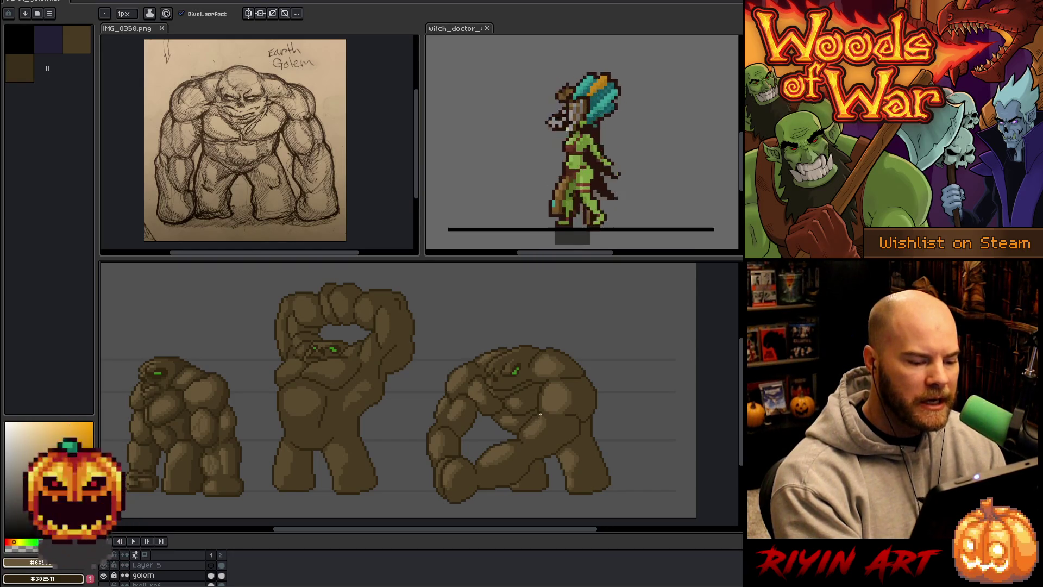
{"action": "left_click", "coordinate": [526, 438], "text": "alt"}
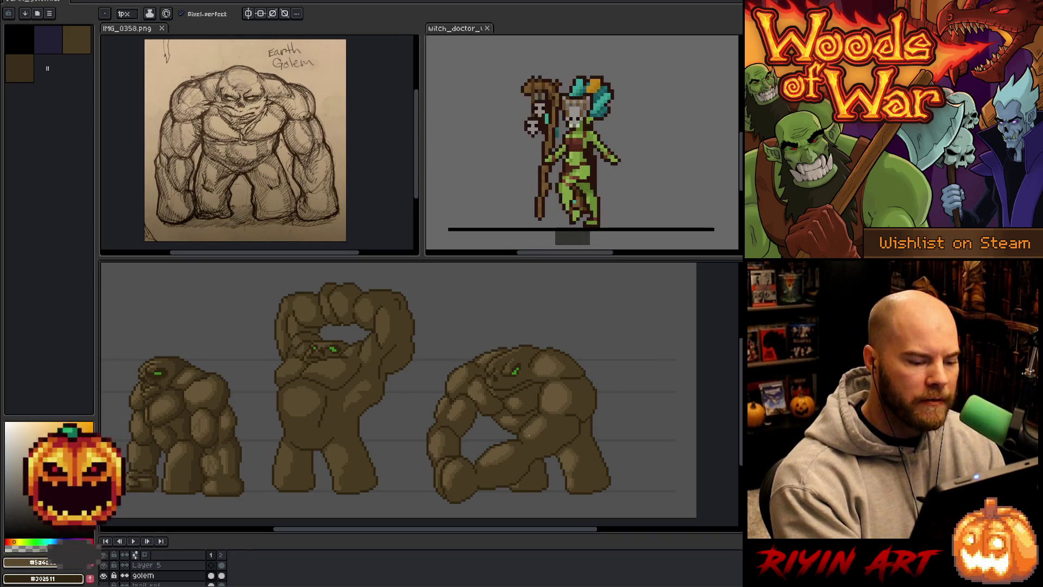
{"action": "left_click", "coordinate": [539, 407], "text": "alt"}
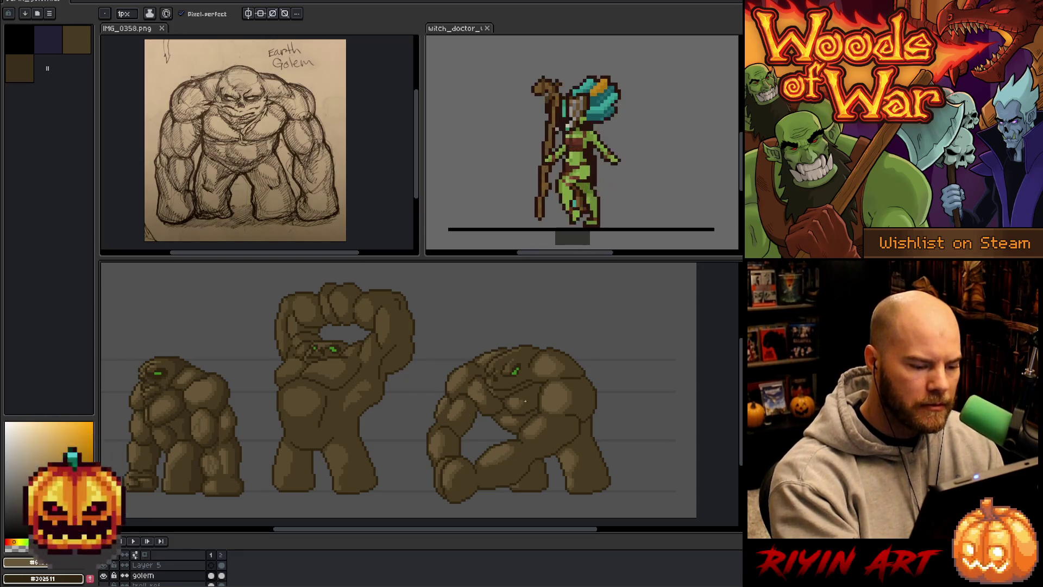
{"action": "key", "text": "alt"}
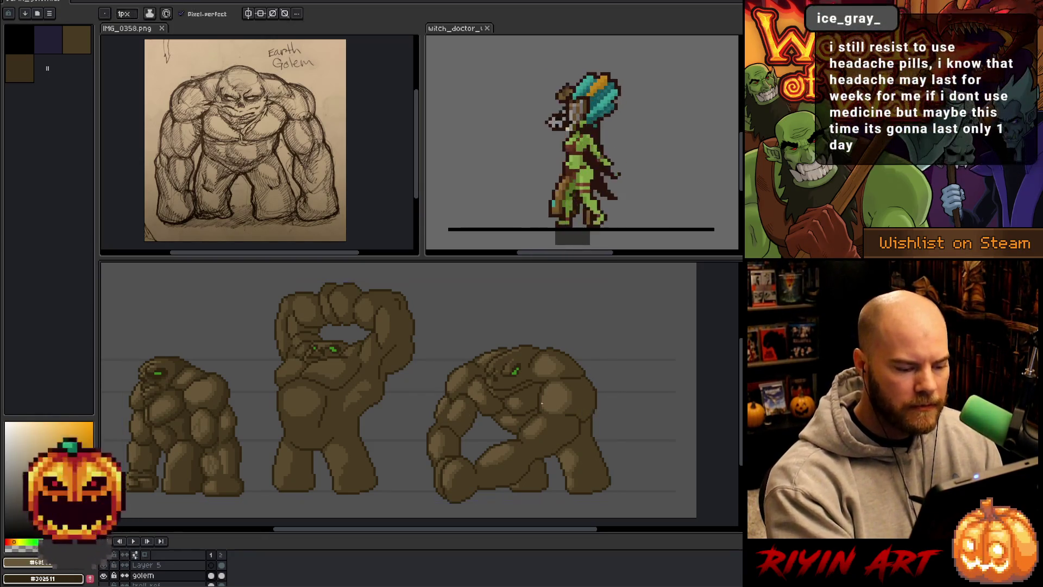
{"action": "left_click", "coordinate": [468, 402], "text": "alt"}
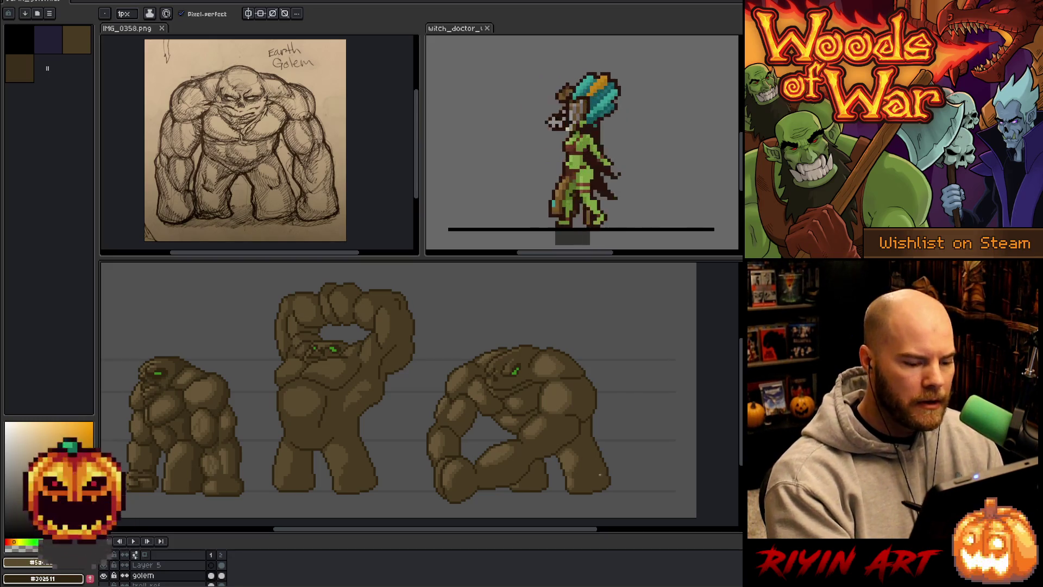
{"action": "key", "text": "shift+c"}
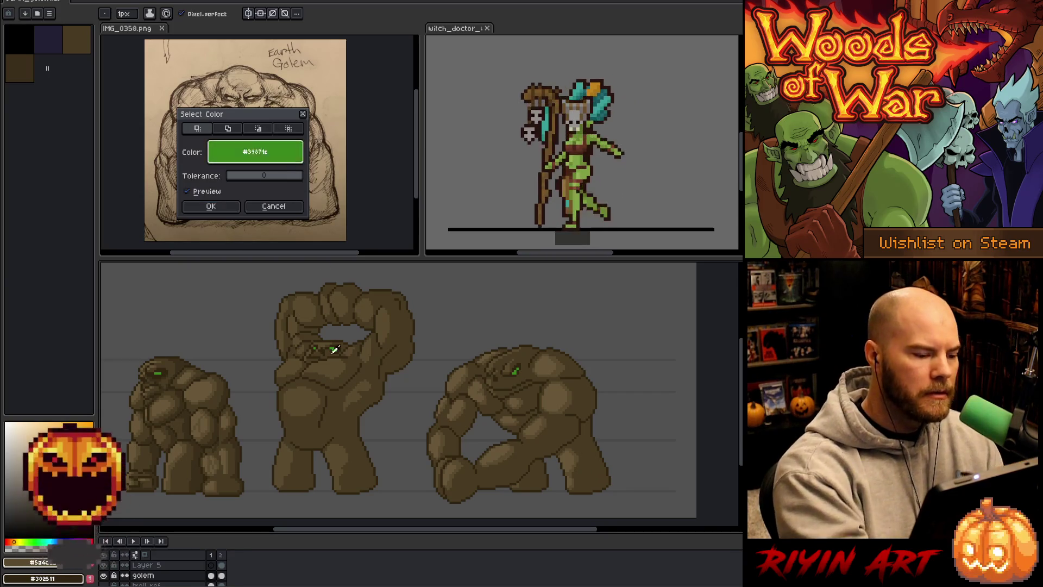
Confirm the colour-range selection and sample the lighter and mid body browns from the golem.
{"action": "left_click", "coordinate": [210, 207]}
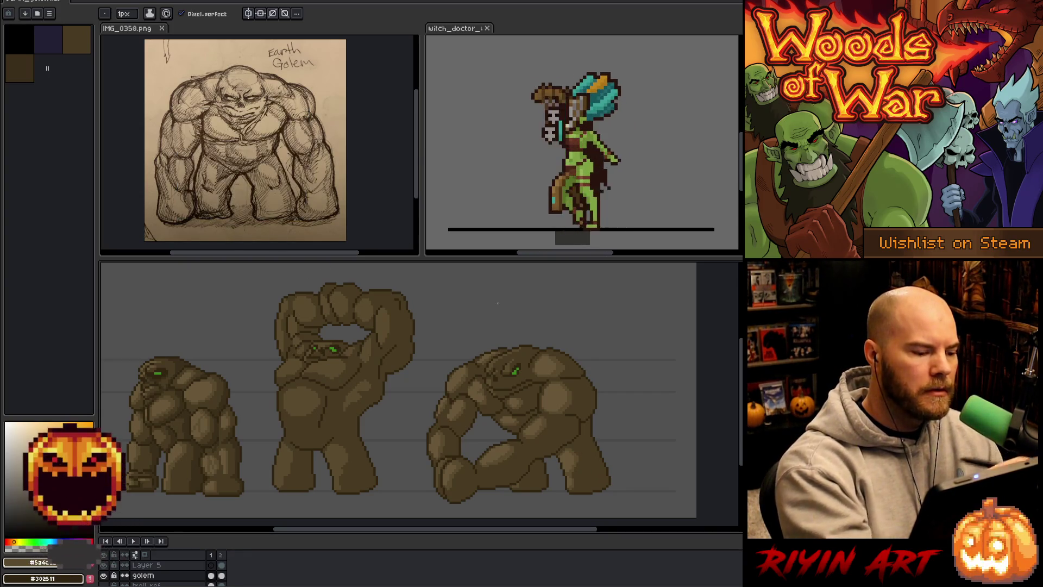
{"action": "left_click", "coordinate": [480, 379], "text": "alt"}
{"action": "left_click", "coordinate": [473, 391], "text": "alt"}
{"action": "left_click", "coordinate": [471, 384], "text": "alt"}
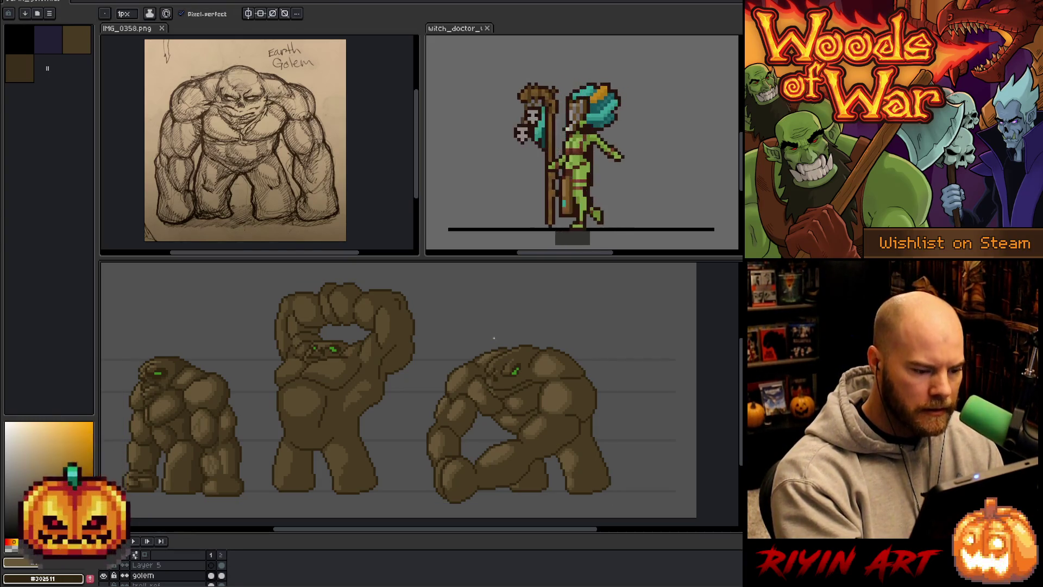
{"action": "left_click", "coordinate": [469, 381], "text": "alt"}
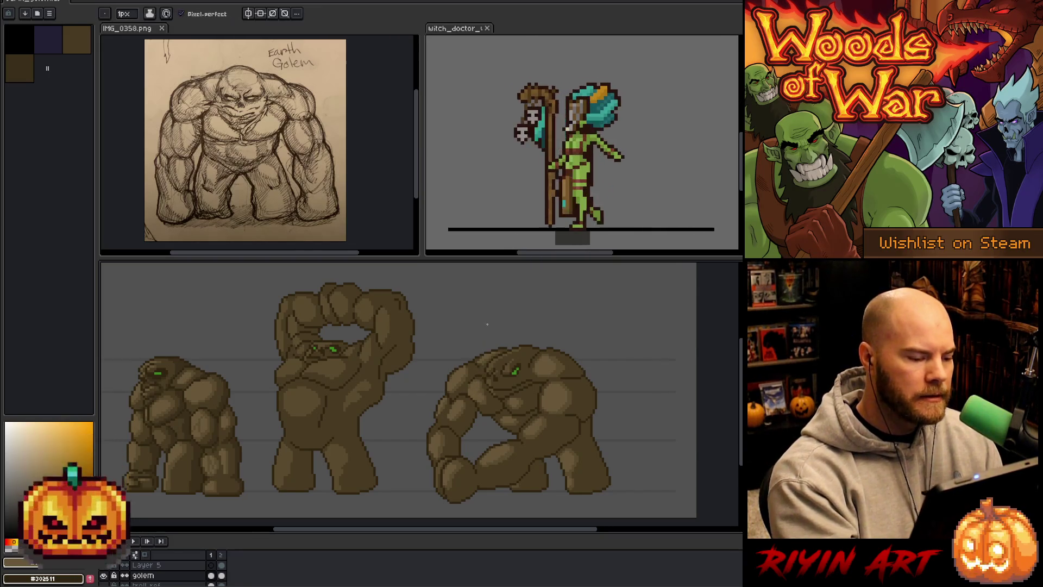
Select every pixel of the mid brown via Color Range, then resume shading.
{"action": "key", "text": "shift+c"}
{"action": "left_click", "coordinate": [336, 366]}
{"action": "left_click", "coordinate": [214, 206]}
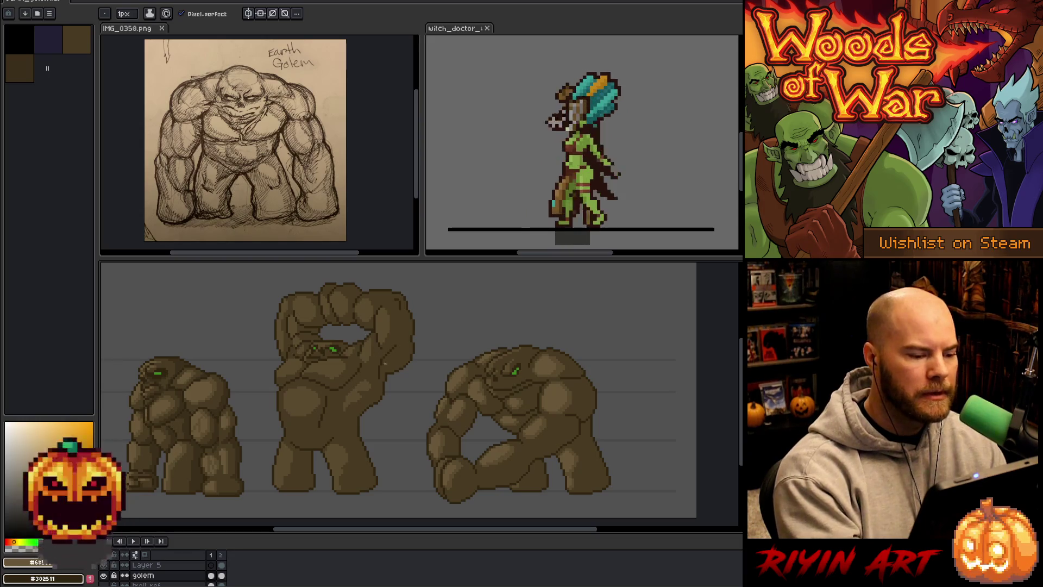
Select all #5a4a2e mid-brown pixels, then deselect and return to the pencil with a 4 px brush.
{"action": "key", "text": "ctrl+shift+c"}
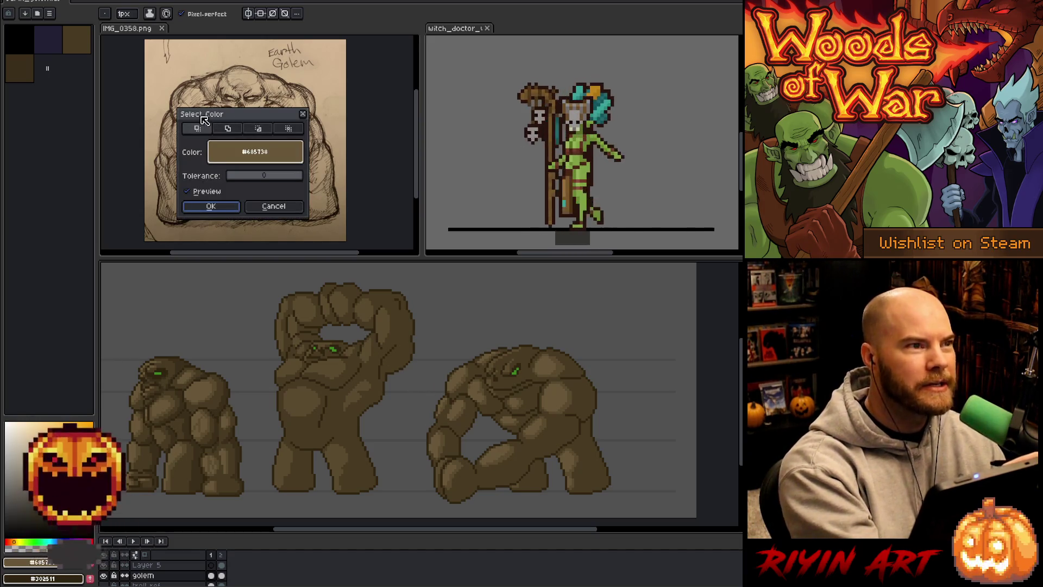
{"action": "left_click_drag", "start_coordinate": [255, 152], "coordinate": [349, 333]}
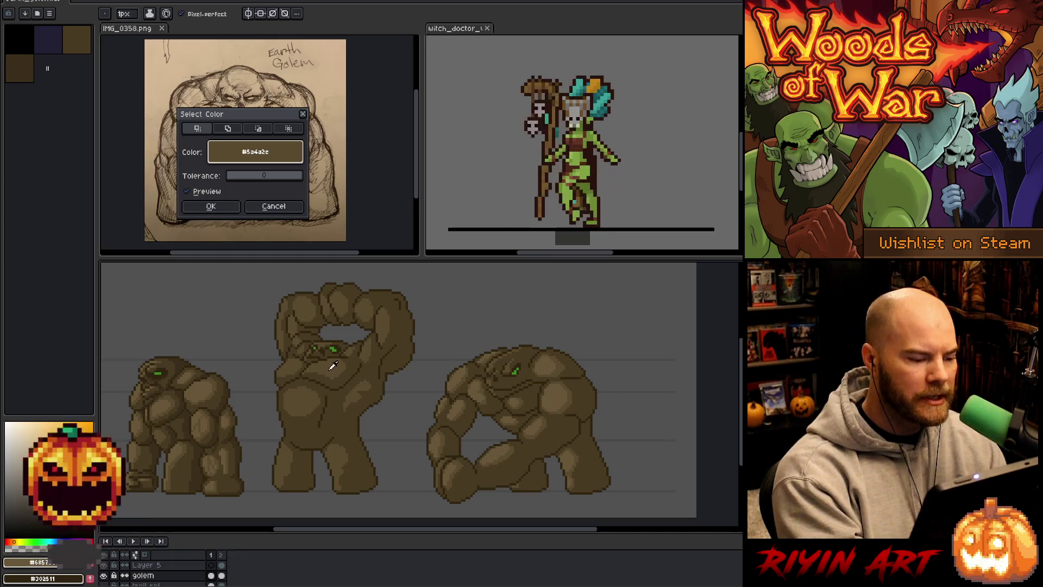
{"action": "left_click", "coordinate": [235, 211]}
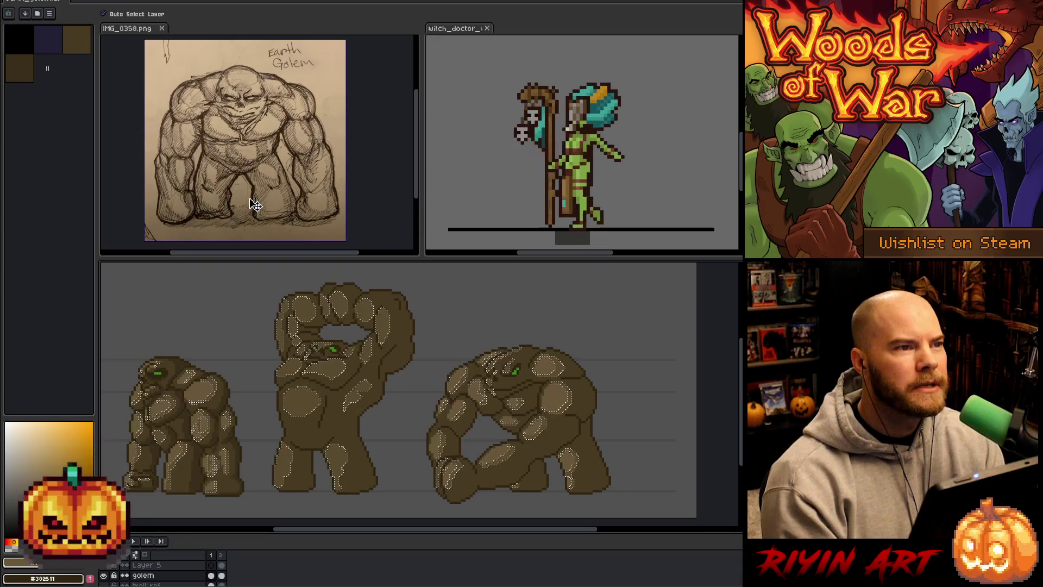
{"action": "key", "text": "ctrl+d"}
{"action": "key", "text": "b"}
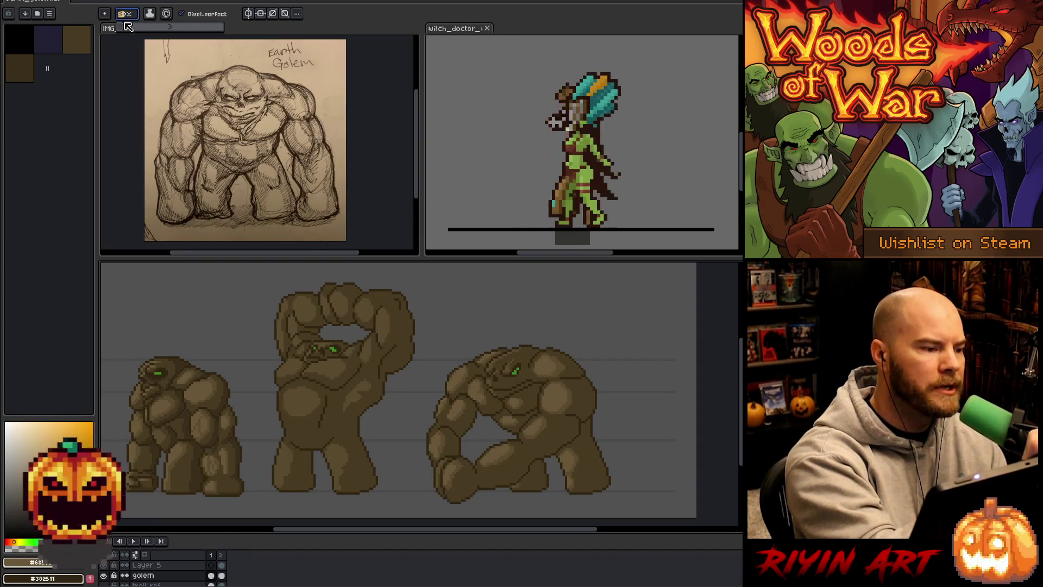
{"action": "key", "text": "plus"}
{"action": "key", "text": "plus"}
{"action": "key", "text": "plus"}
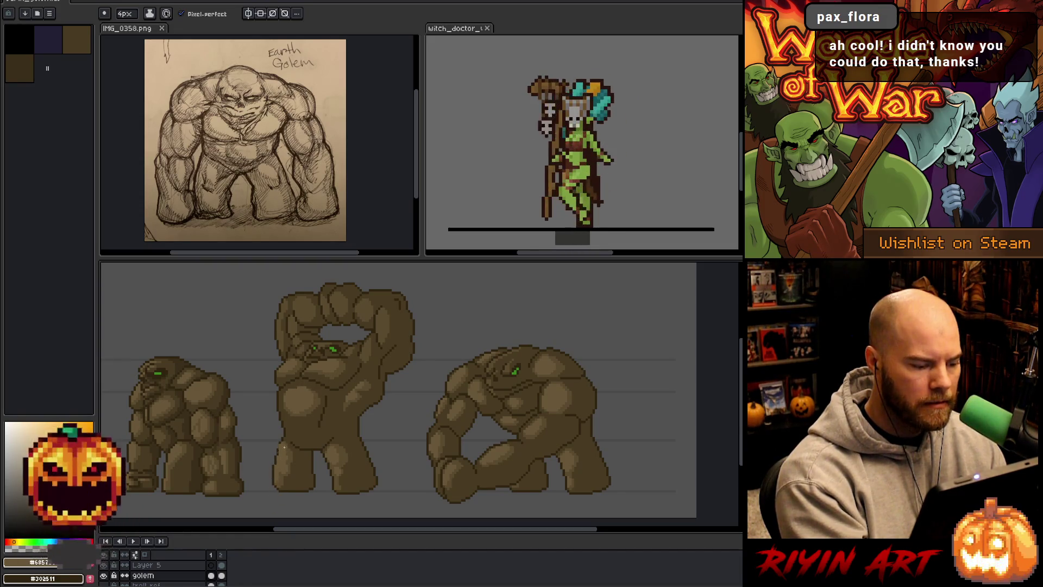
Shade the middle golem with sampled #5a4a2e using the 4 px pencil, then drop the brush back to 1 px.
{"action": "left_click", "coordinate": [299, 417], "text": "alt"}
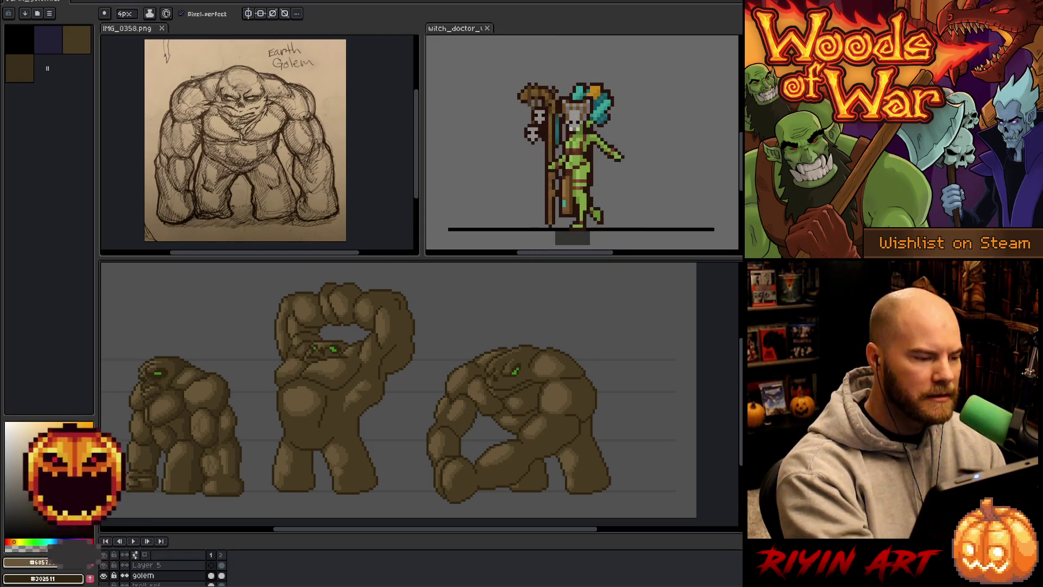
{"action": "left_click_drag", "start_coordinate": [139, 15], "coordinate": [118, 15]}
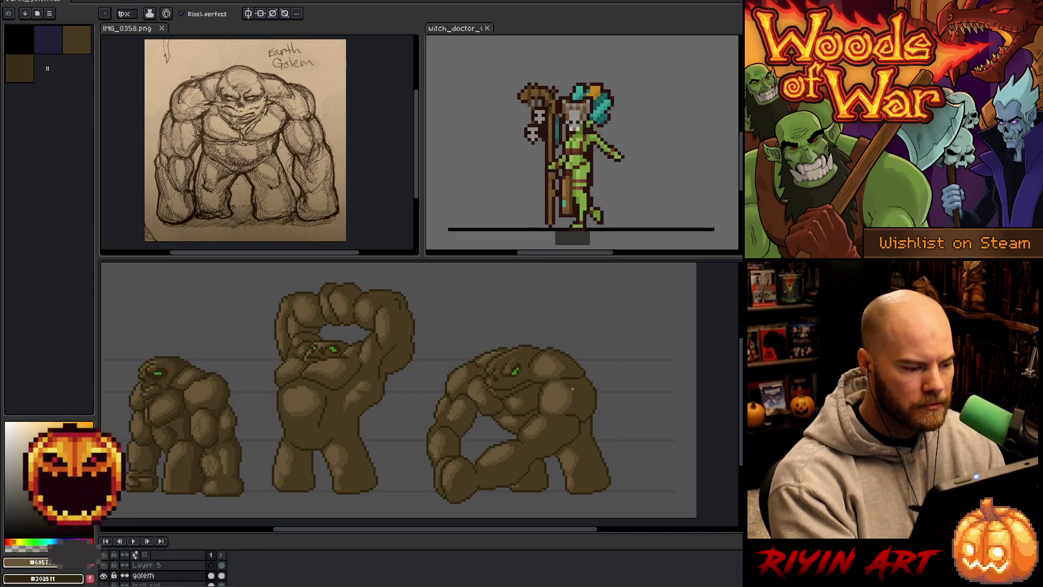
Touch up shading with the 1 px pencil using sampled #5a4a2e and #685738 browns.
{"action": "left_click", "coordinate": [318, 396], "text": "alt"}
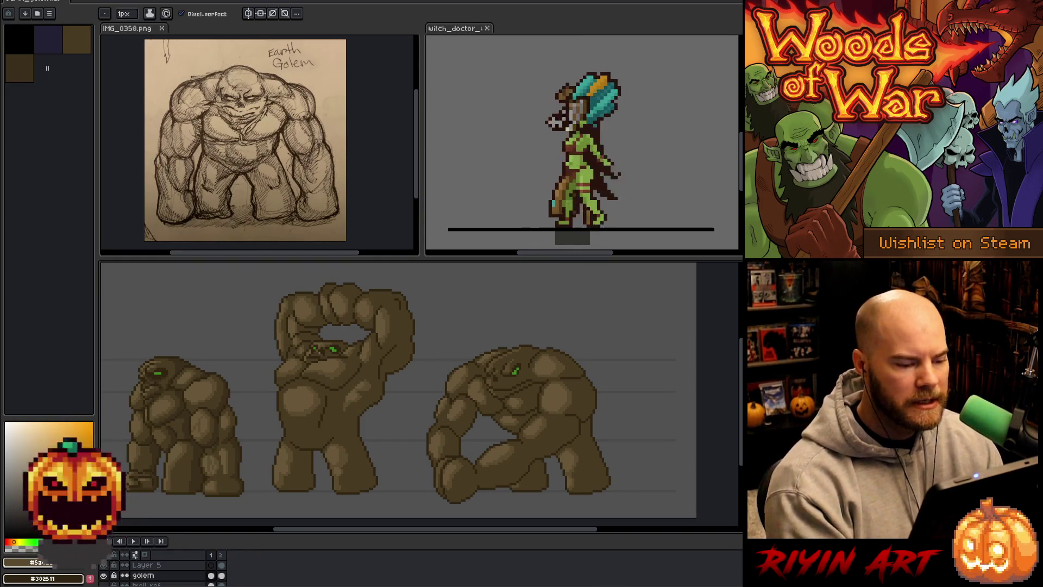
{"action": "left_click", "coordinate": [546, 356], "text": "alt"}
Select every mid-brown pixel via Color Range and confirm.
{"action": "key", "text": "shift+c"}
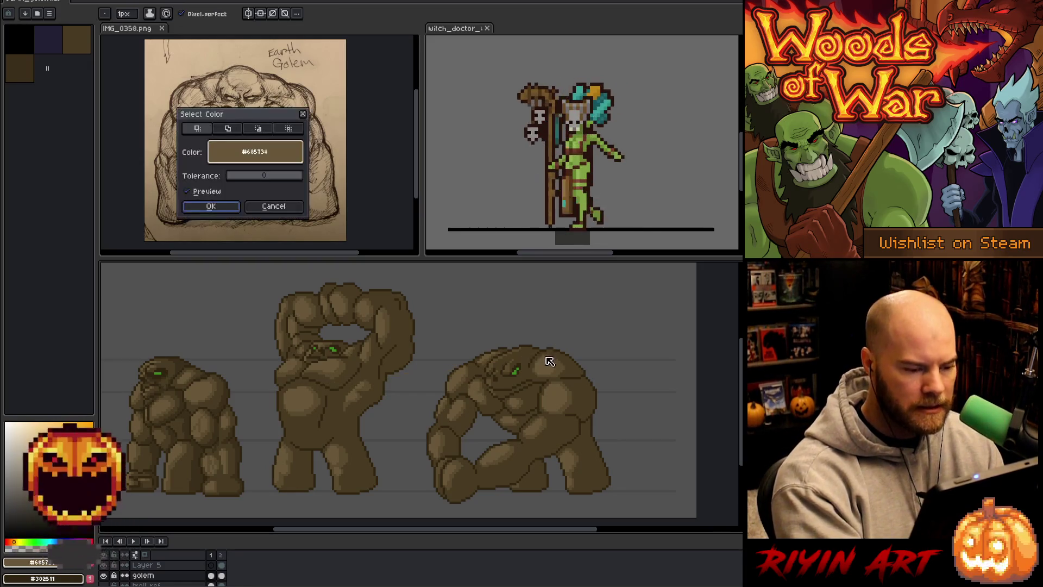
{"action": "left_click", "coordinate": [512, 368]}
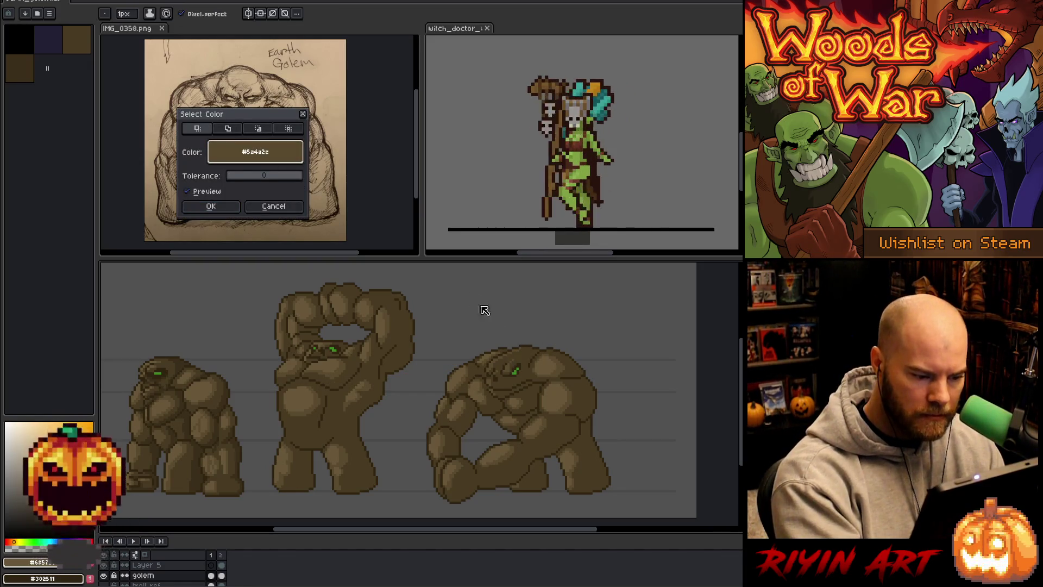
{"action": "left_click", "coordinate": [210, 206]}
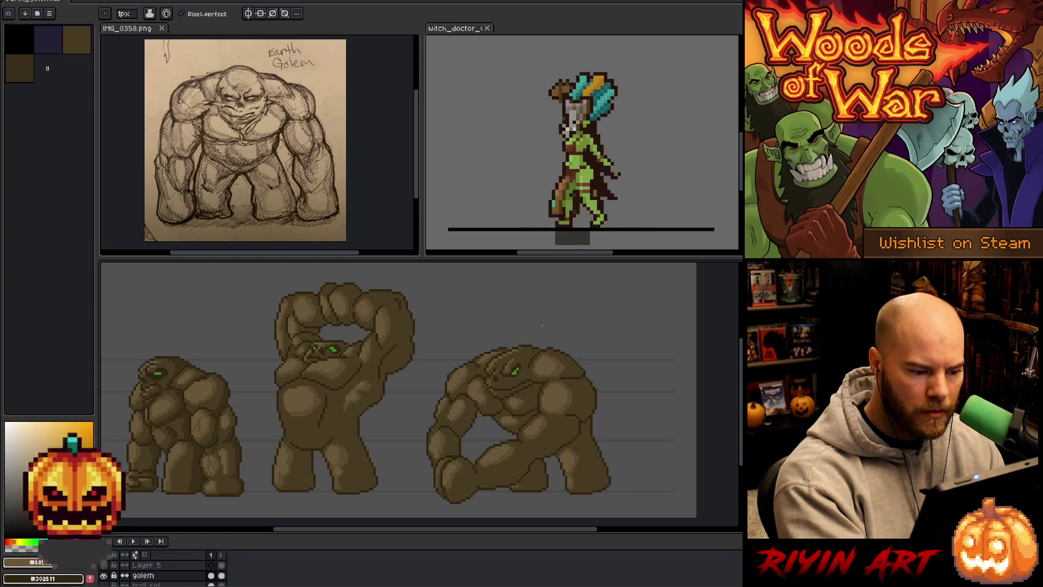
Sample the lighter and mid browns, then select the whole third golem with the Magic Wand.
{"action": "key", "text": "alt"}
{"action": "left_click", "coordinate": [497, 357], "text": "alt"}
{"action": "left_click", "coordinate": [499, 357], "text": "alt"}
{"action": "key", "text": "alt"}
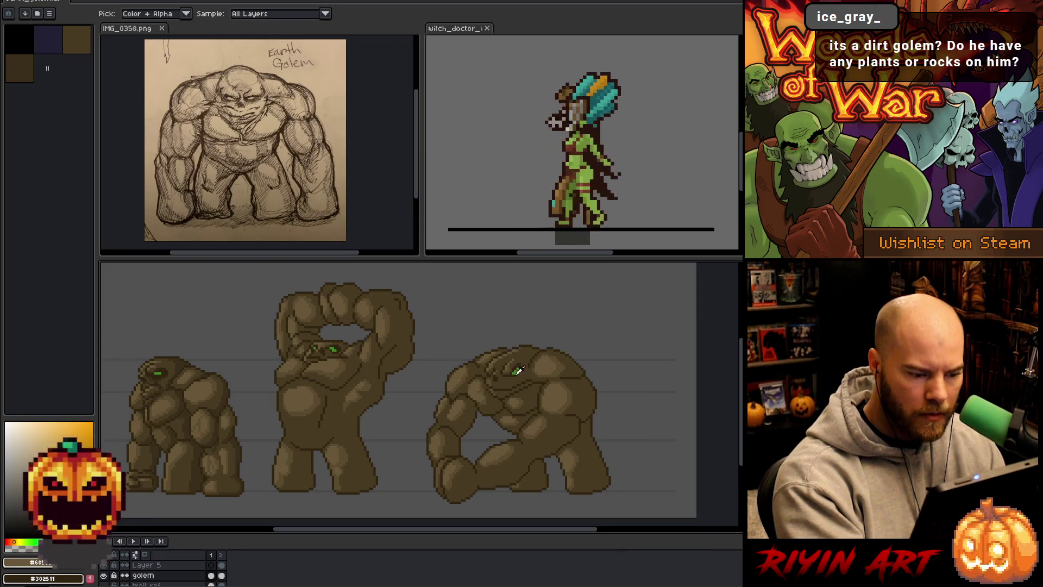
{"action": "left_click", "coordinate": [547, 421], "text": "alt"}
{"action": "key", "text": "w"}
{"action": "left_click", "coordinate": [507, 366]}
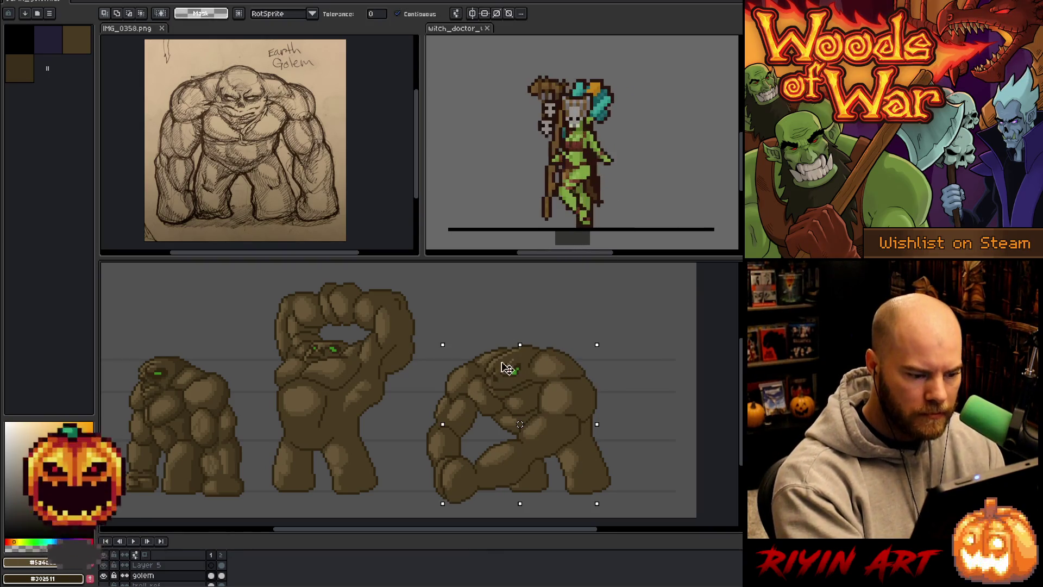
Drop the third-golem selection, shade with sampled lighter and mid browns, and bring up Color Range for the dark brown.
{"action": "key", "text": "ctrl+d"}
{"action": "key", "text": "b"}
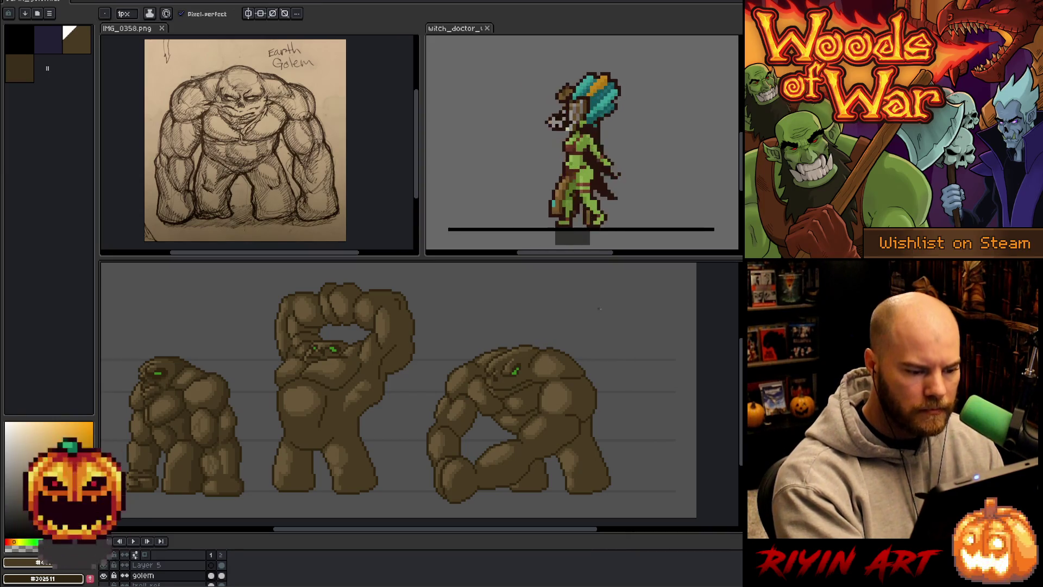
{"action": "left_click", "coordinate": [495, 378], "text": "alt"}
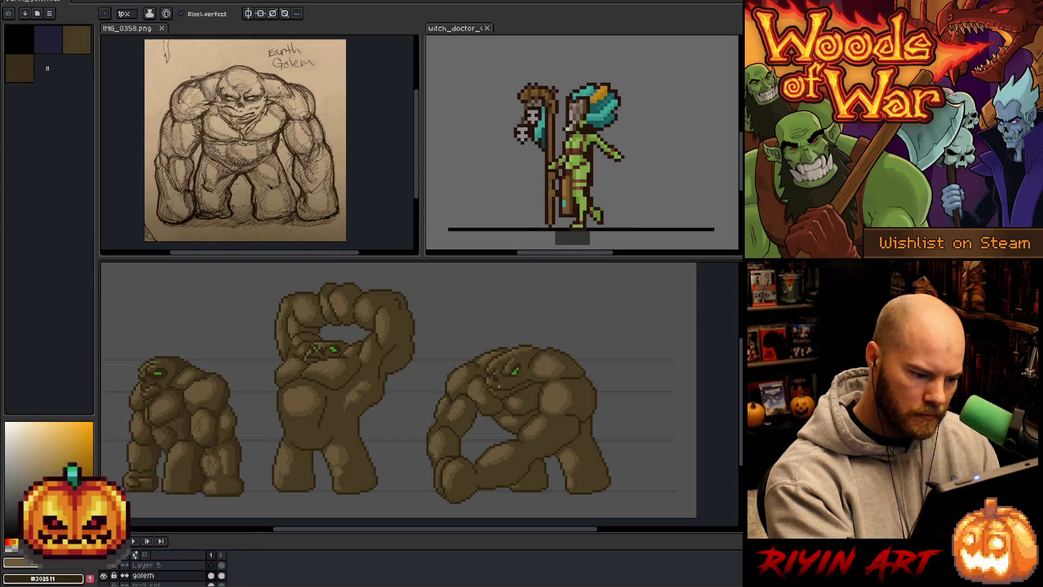
{"action": "left_click", "coordinate": [495, 379], "text": "alt"}
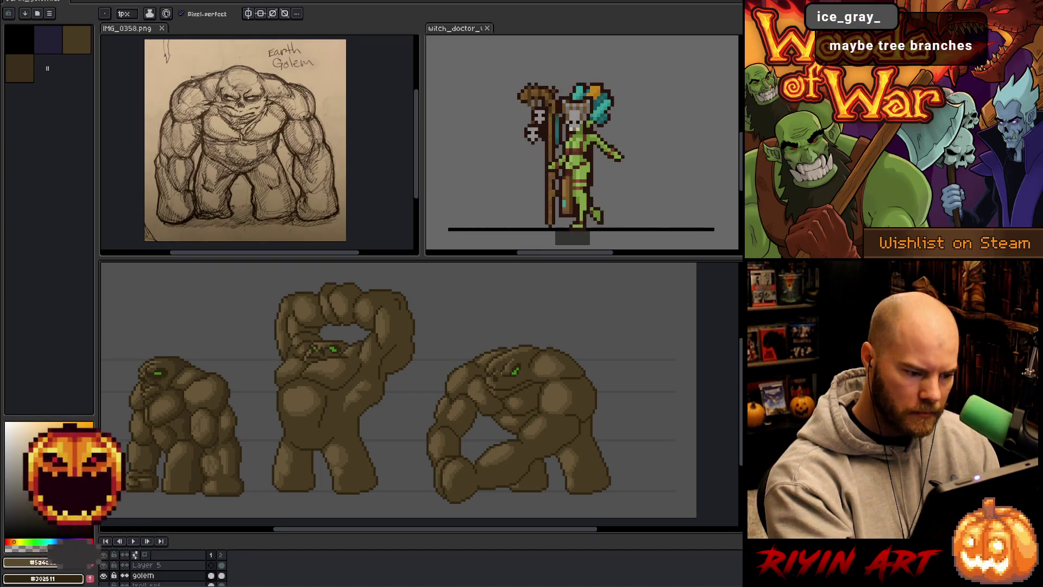
{"action": "left_click", "coordinate": [494, 376], "text": "alt"}
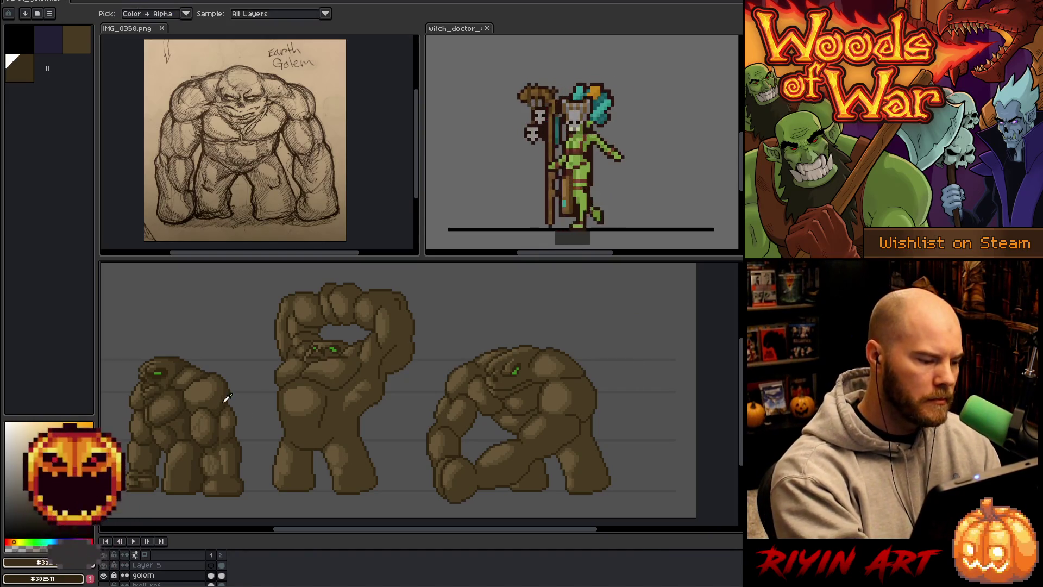
{"action": "key", "text": "shift+c"}
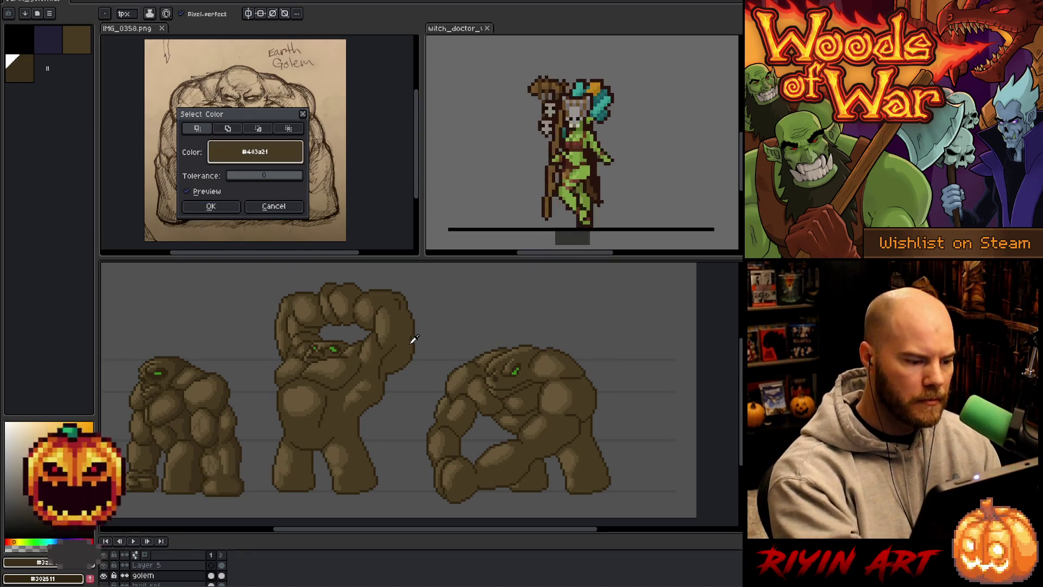
Dismiss the Color Range dialog and carry on shading with the pencil.
{"action": "left_click", "coordinate": [214, 207]}
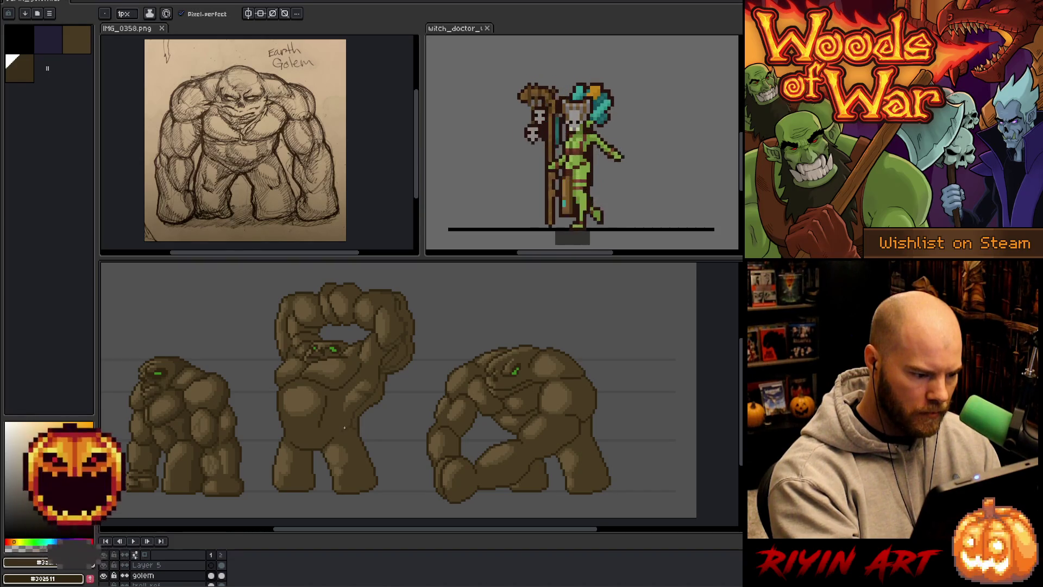
Refine the golem shading, alternating between the Paint Bucket and the 1 px pencil.
{"action": "key", "text": "g"}
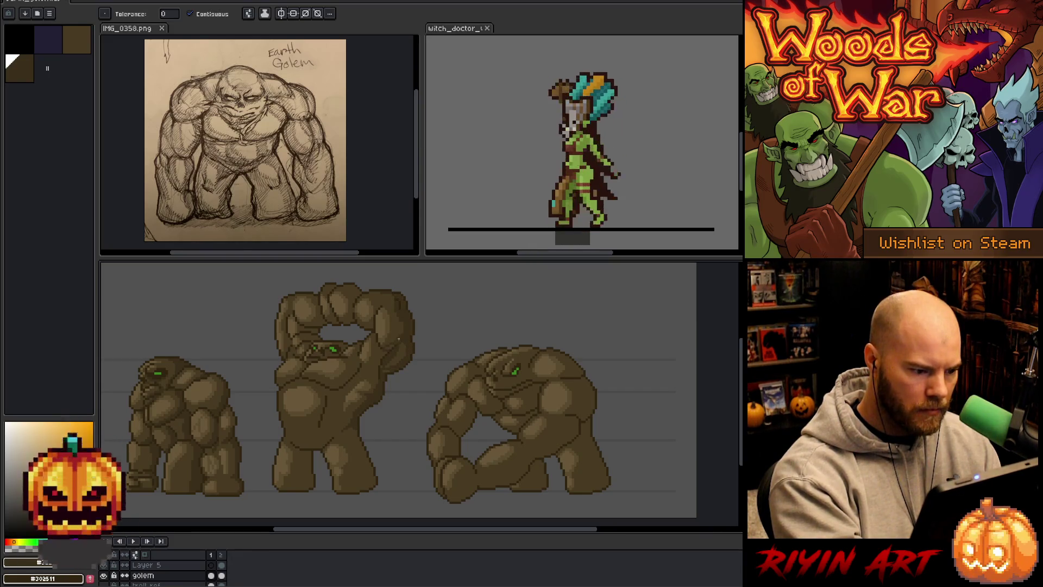
{"action": "key", "text": "b"}
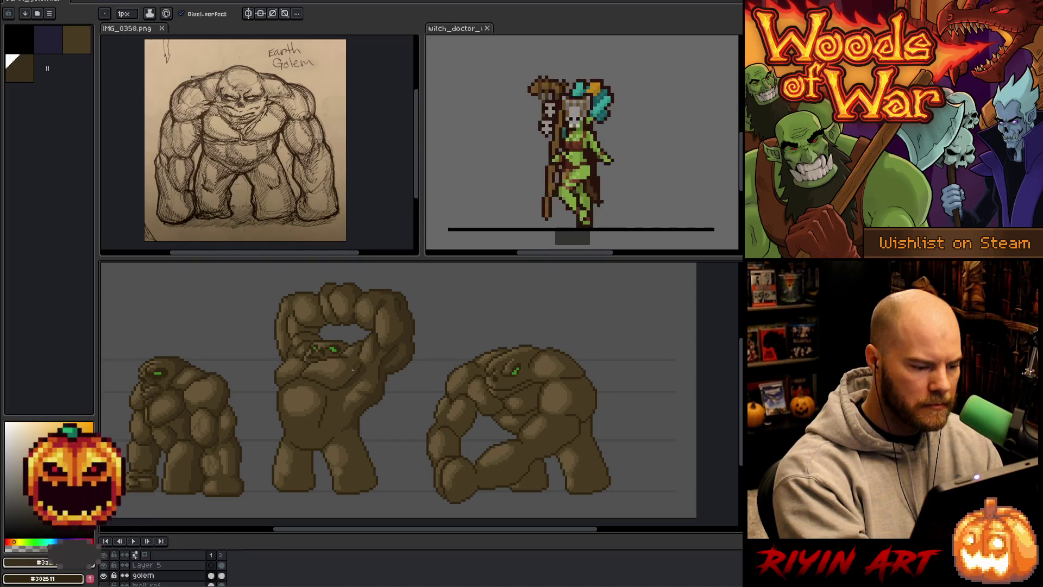
{"action": "key", "text": "g"}
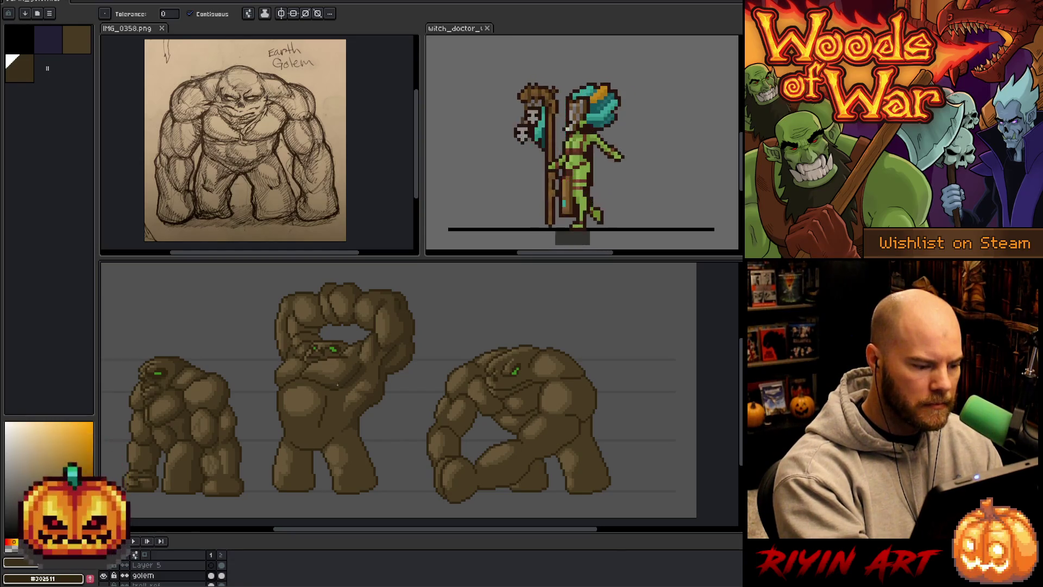
{"action": "key", "text": "b"}
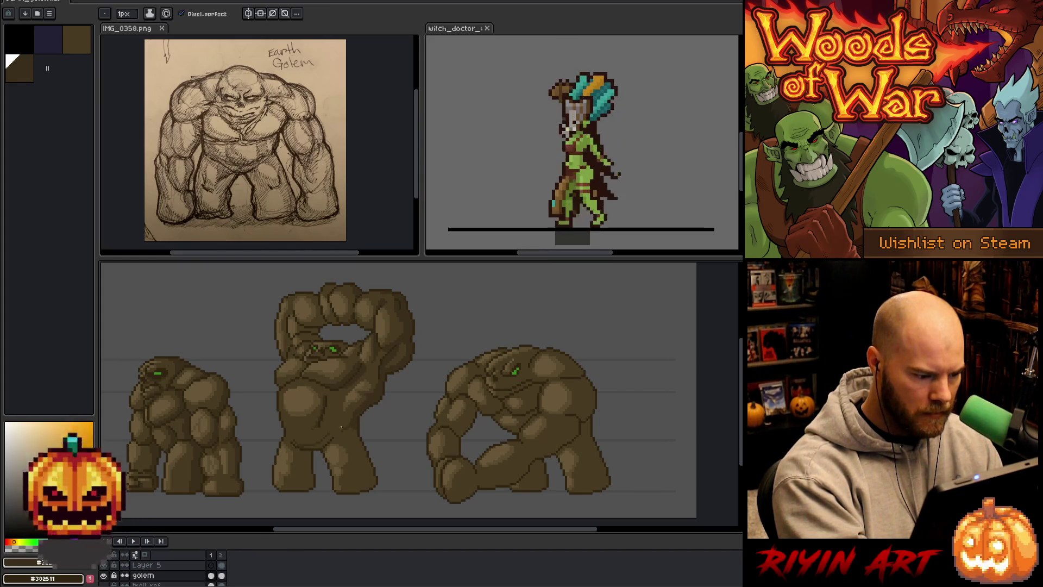
Sample several brown shades from the golem sprites for shading.
{"action": "left_click", "coordinate": [339, 423], "text": "alt"}
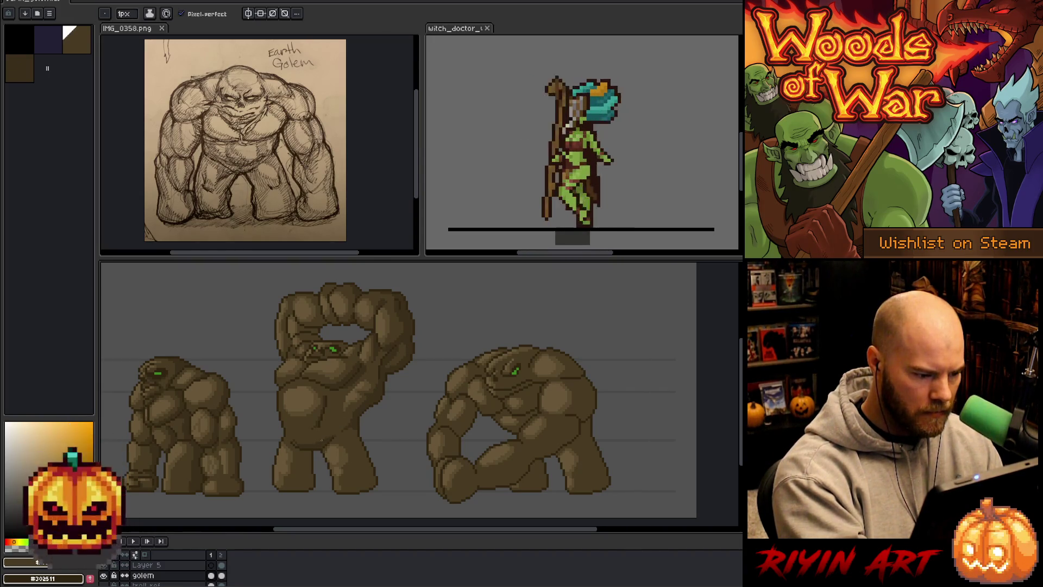
{"action": "left_click", "coordinate": [290, 440], "text": "alt"}
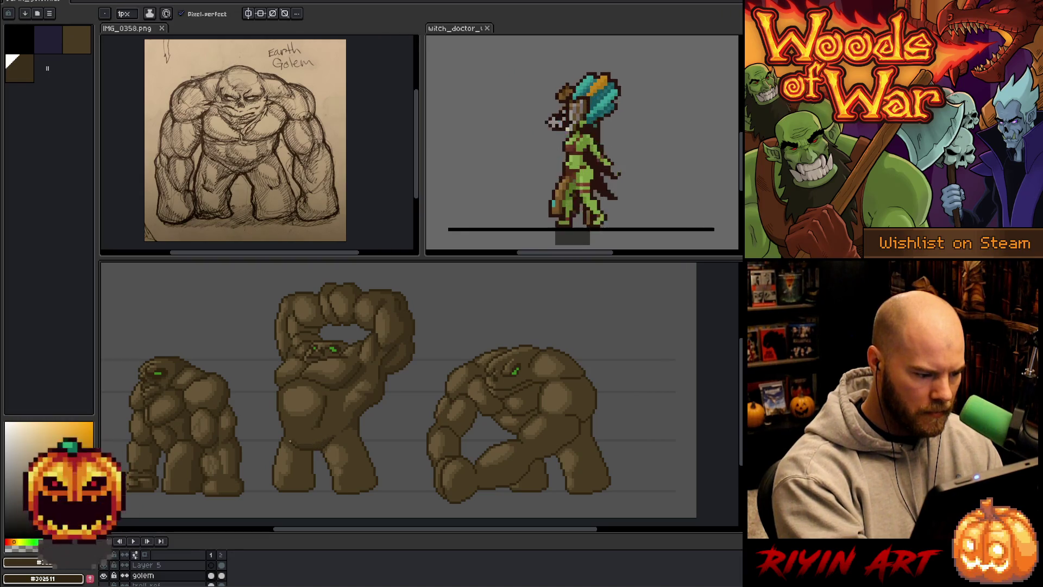
{"action": "left_click", "coordinate": [306, 435], "text": "alt"}
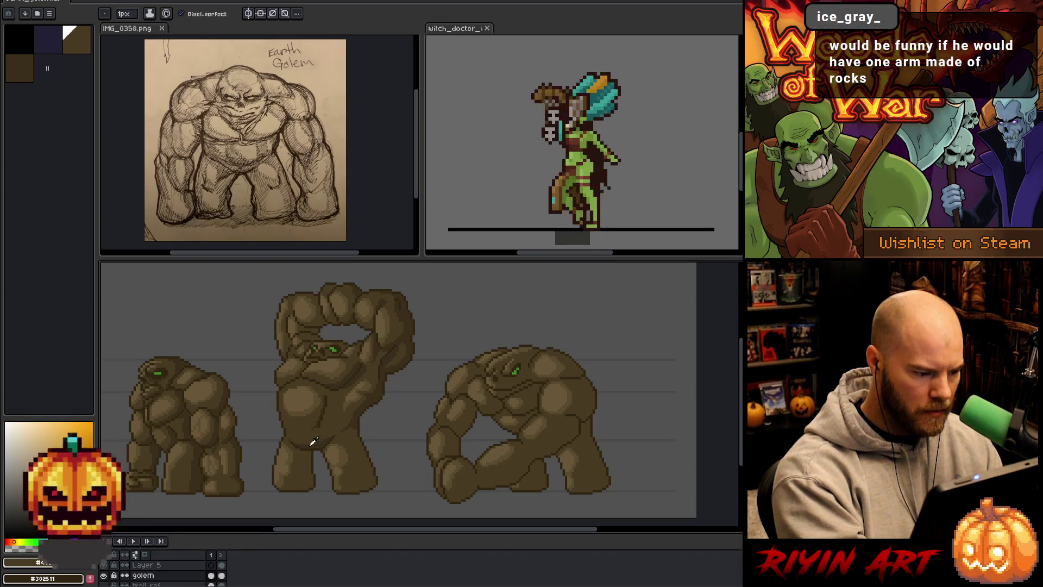
{"action": "left_click", "coordinate": [313, 441], "text": "alt"}
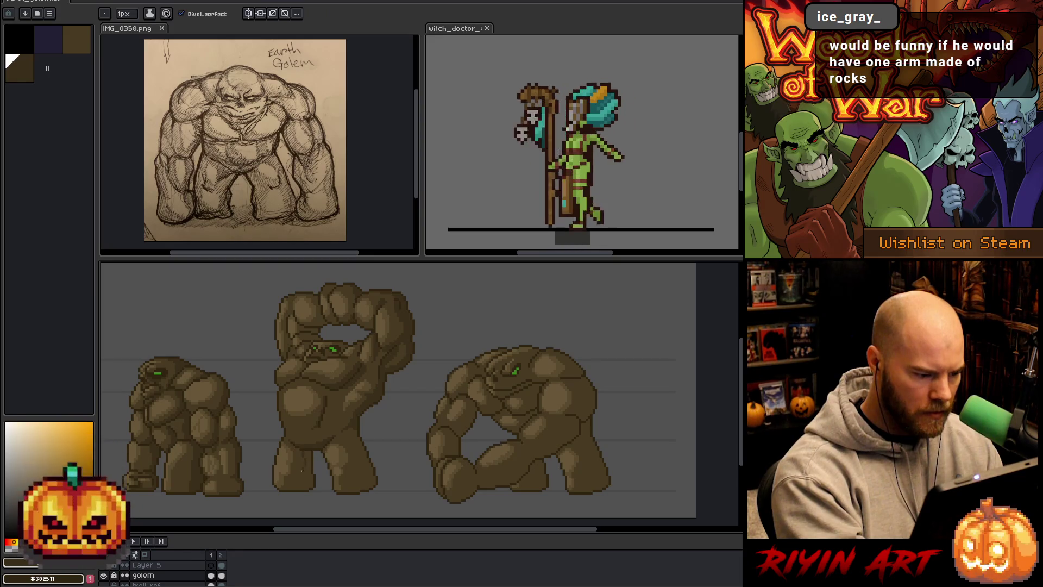
Shade the golems, toggling between bucket fills and single-pixel pencil work.
{"action": "key", "text": "g"}
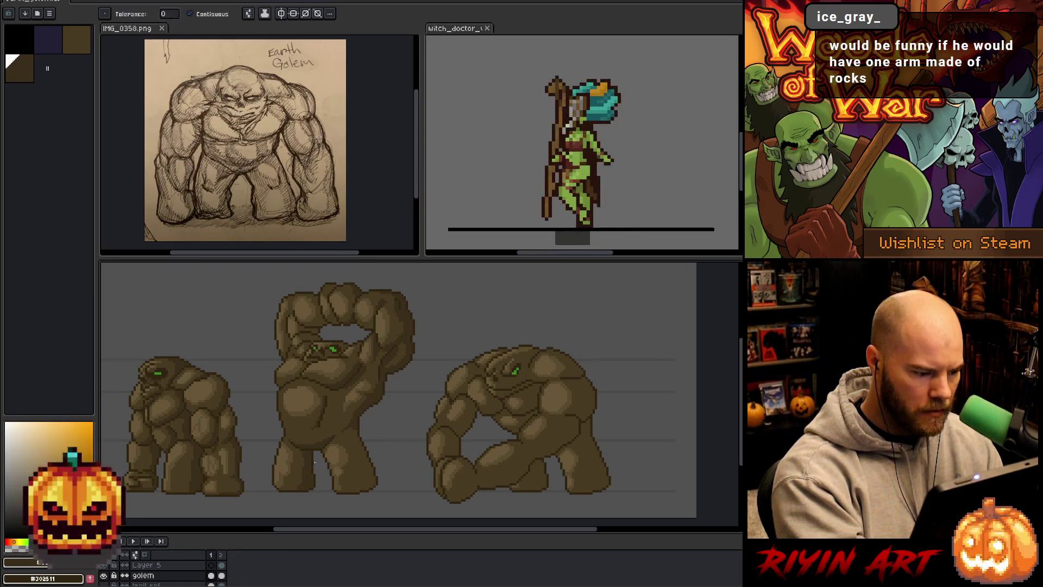
{"action": "key", "text": "b"}
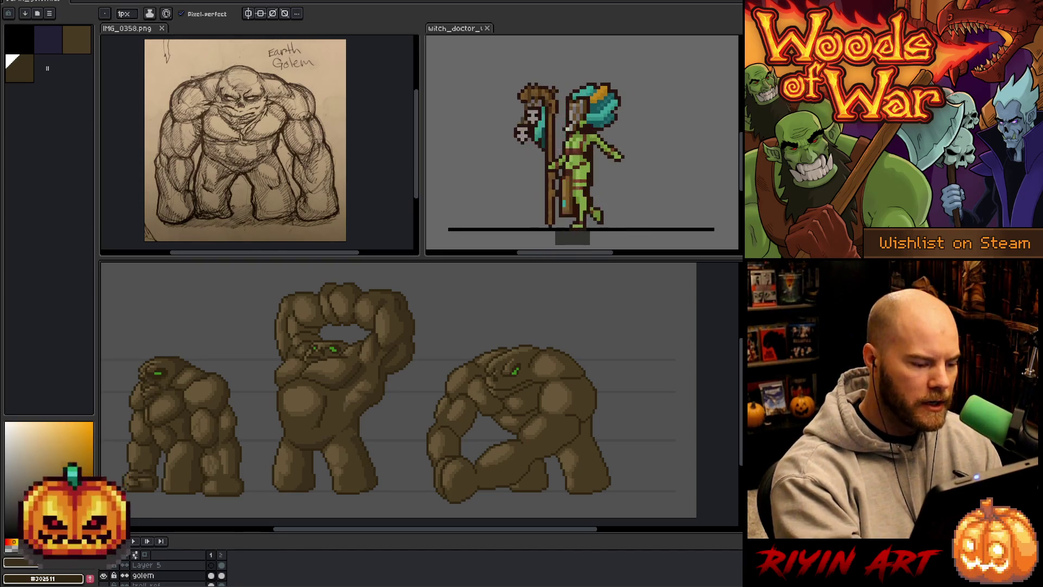
{"action": "key", "text": "g"}
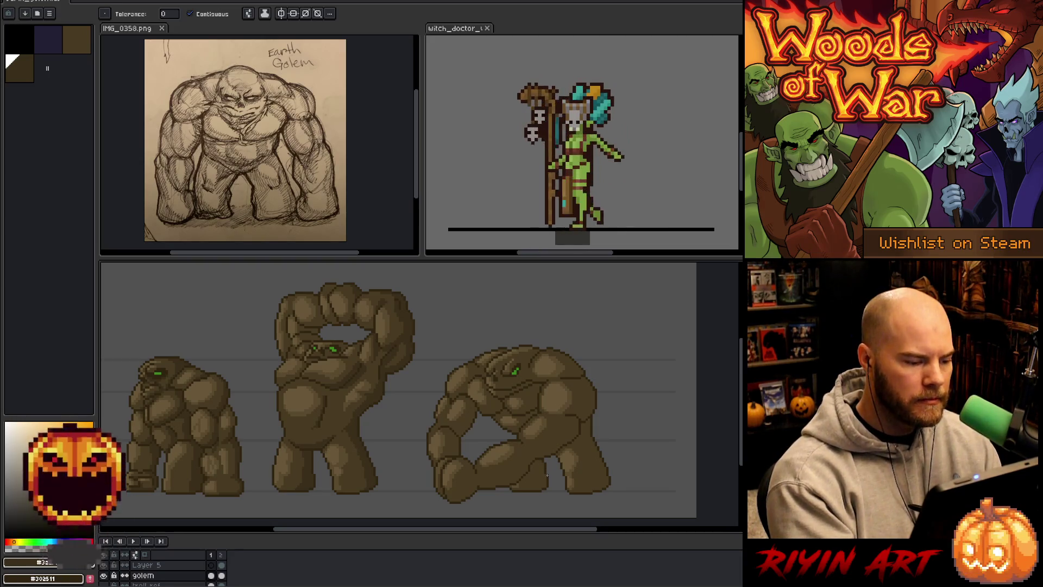
{"action": "key", "text": "b"}
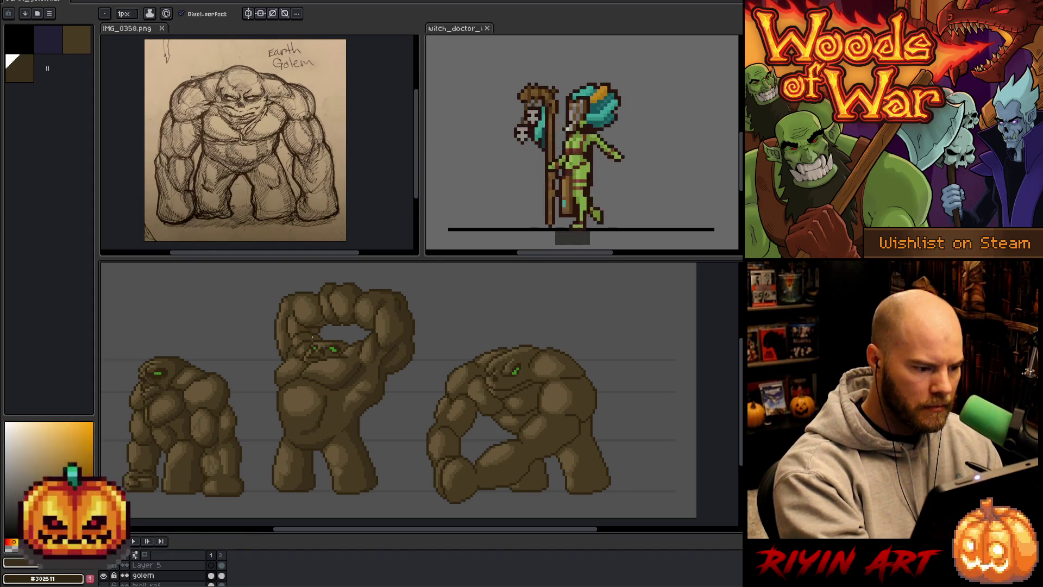
{"action": "key", "text": "g"}
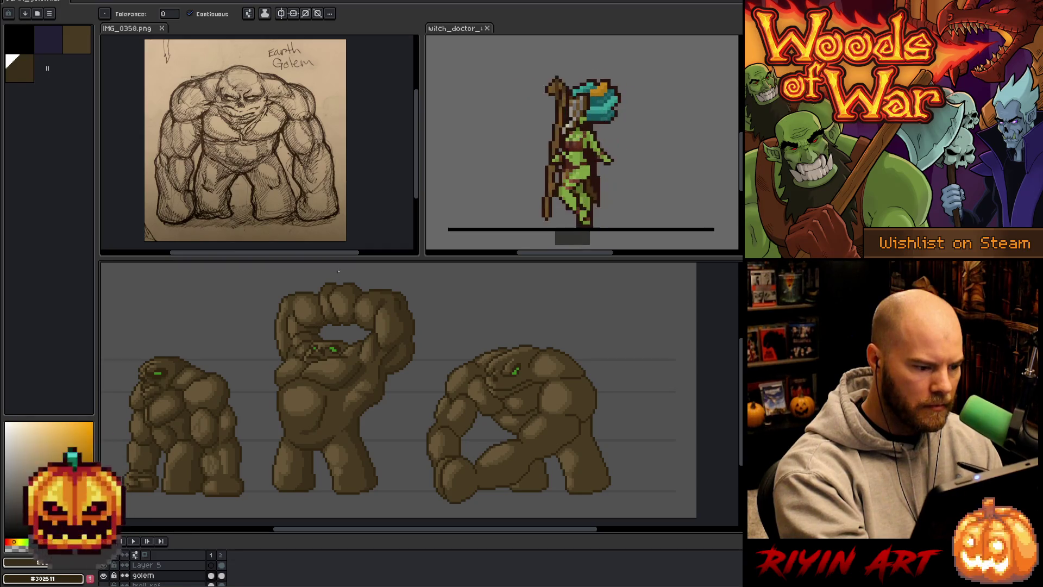
Continue pencil shading with a brown sampled from the golem, ending with a bucket fill.
{"action": "key", "text": "b"}
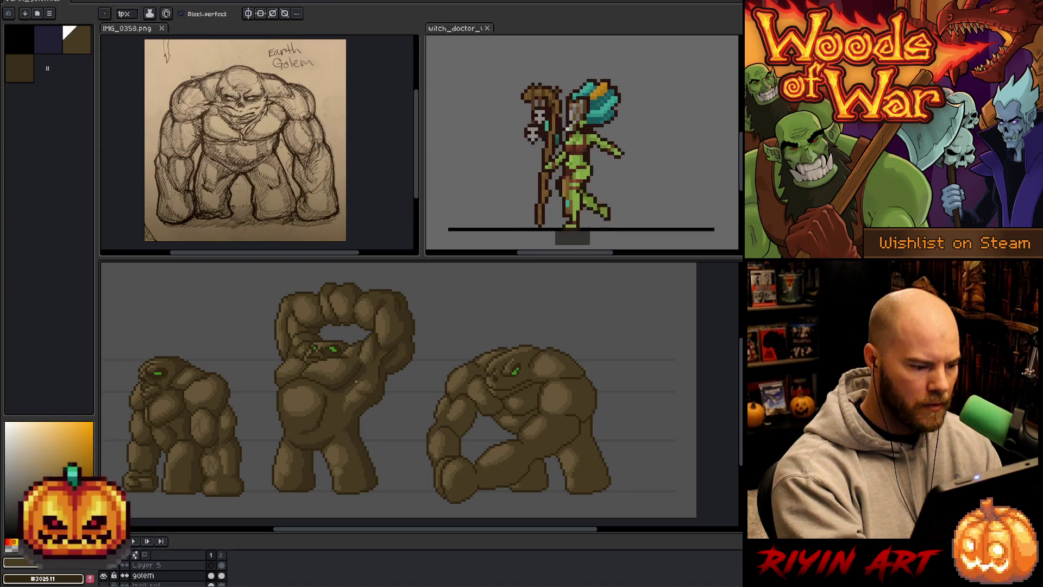
{"action": "key", "text": "i"}
{"action": "key", "text": "b"}
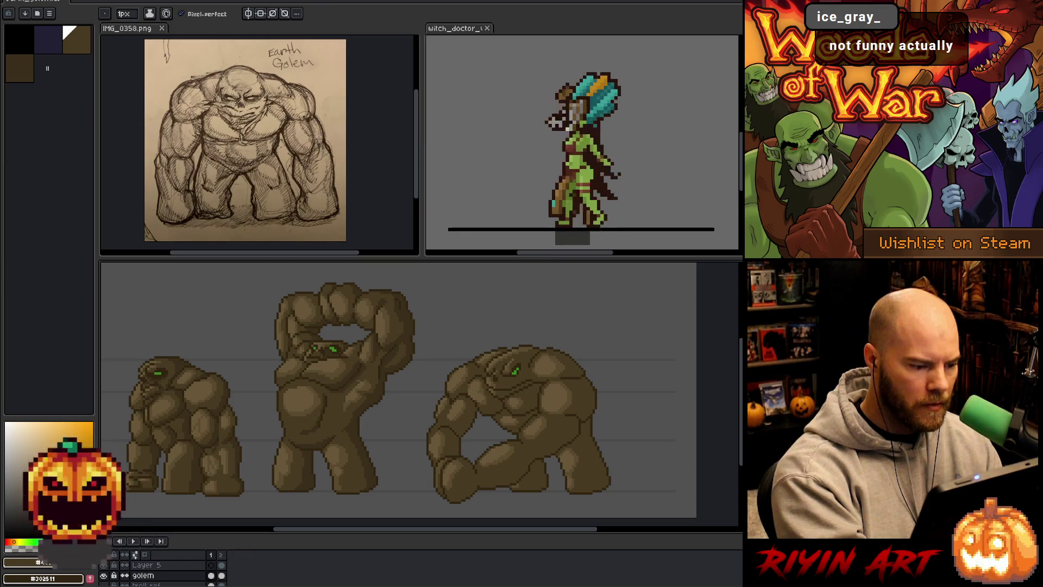
{"action": "left_click", "coordinate": [367, 366], "text": "alt"}
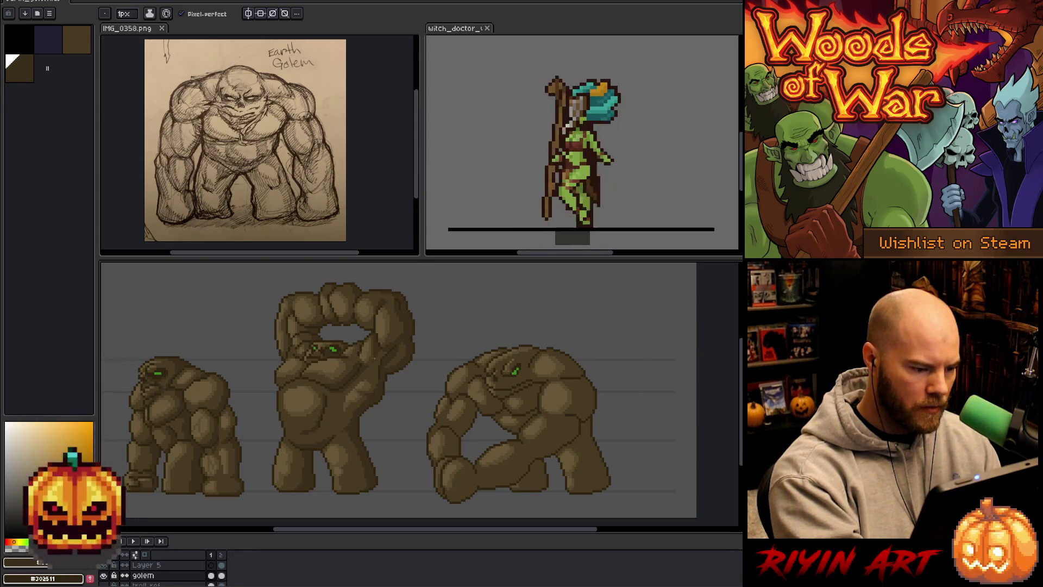
{"action": "key", "text": "g"}
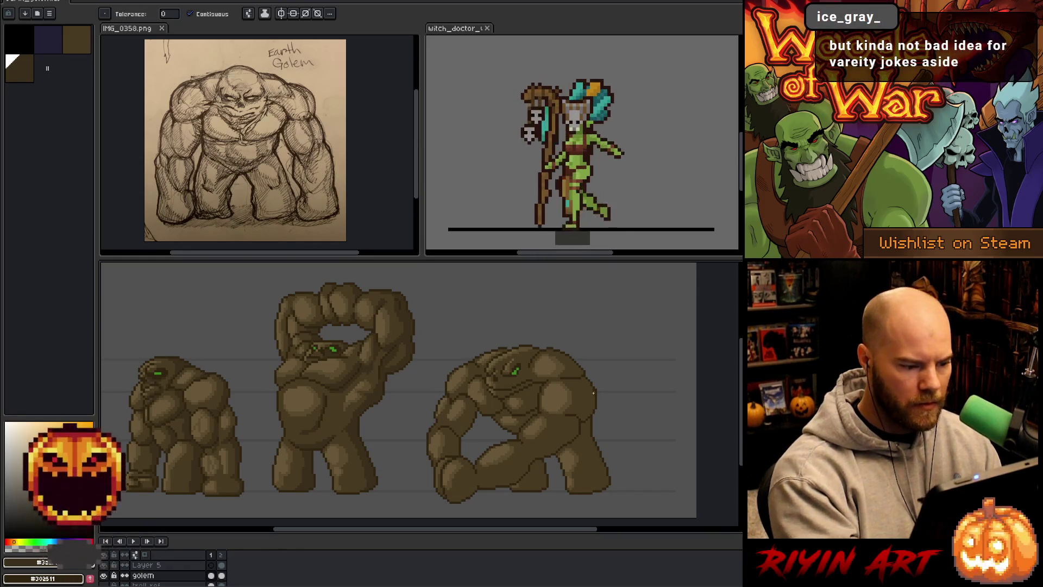
Shade the right golem's lowered arm and back with sampled browns, toggling between Bucket and Pencil.
{"action": "key", "text": "b"}
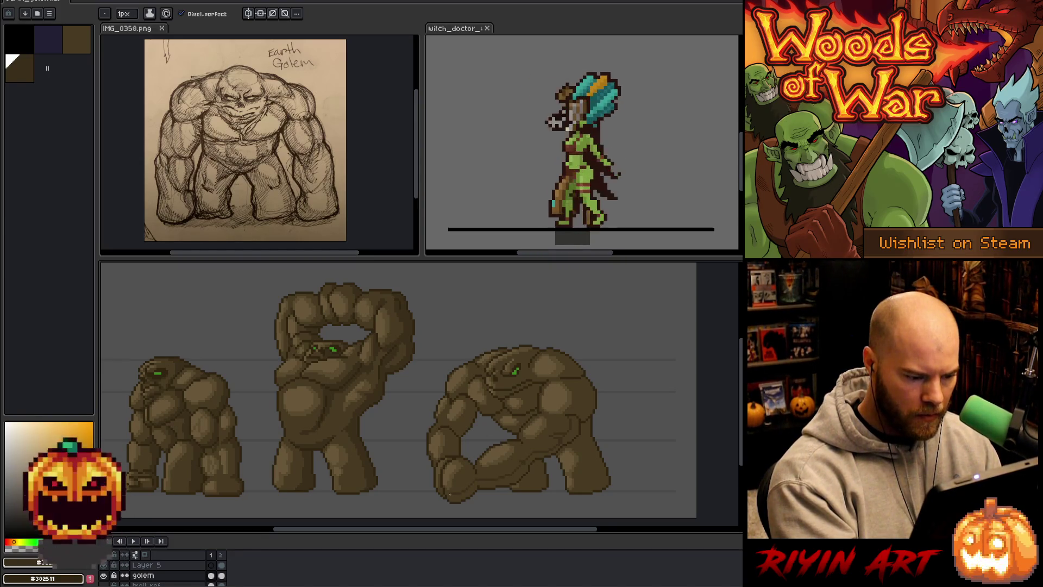
{"action": "key", "text": "g"}
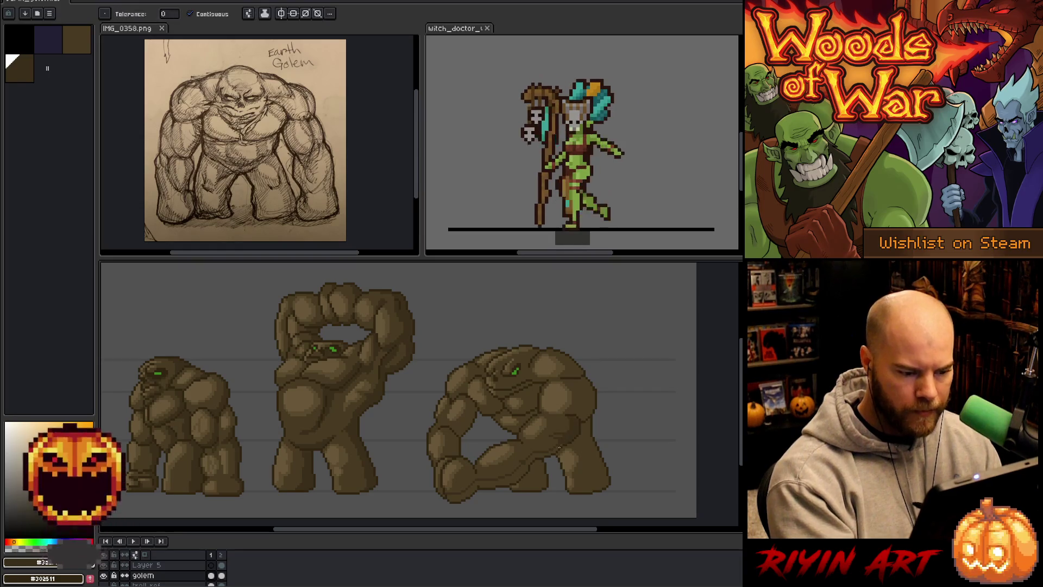
{"action": "key", "text": "b"}
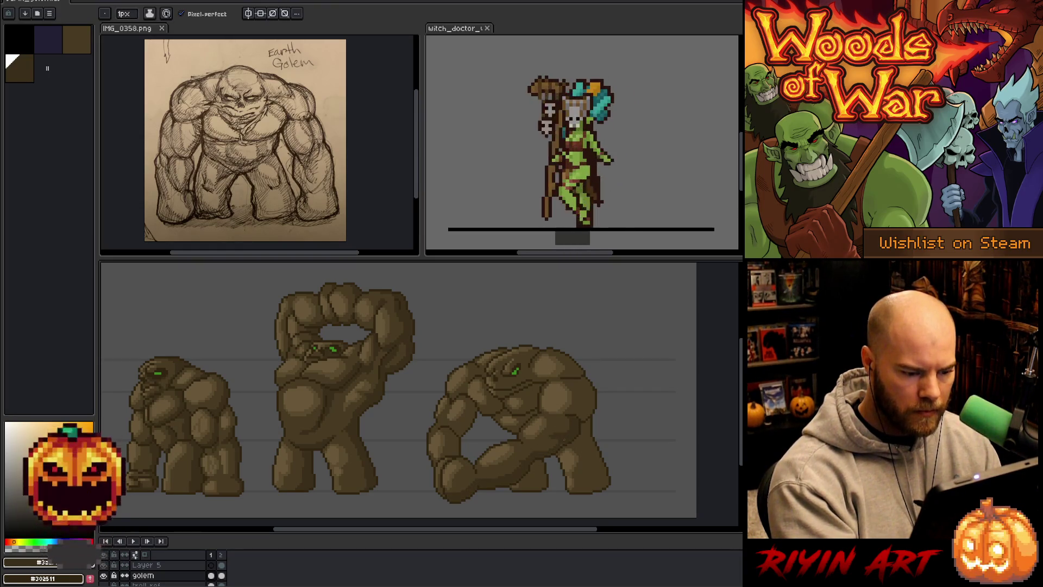
{"action": "key", "text": "g"}
{"action": "key", "text": "b"}
{"action": "key", "text": "g"}
{"action": "key", "text": "b"}
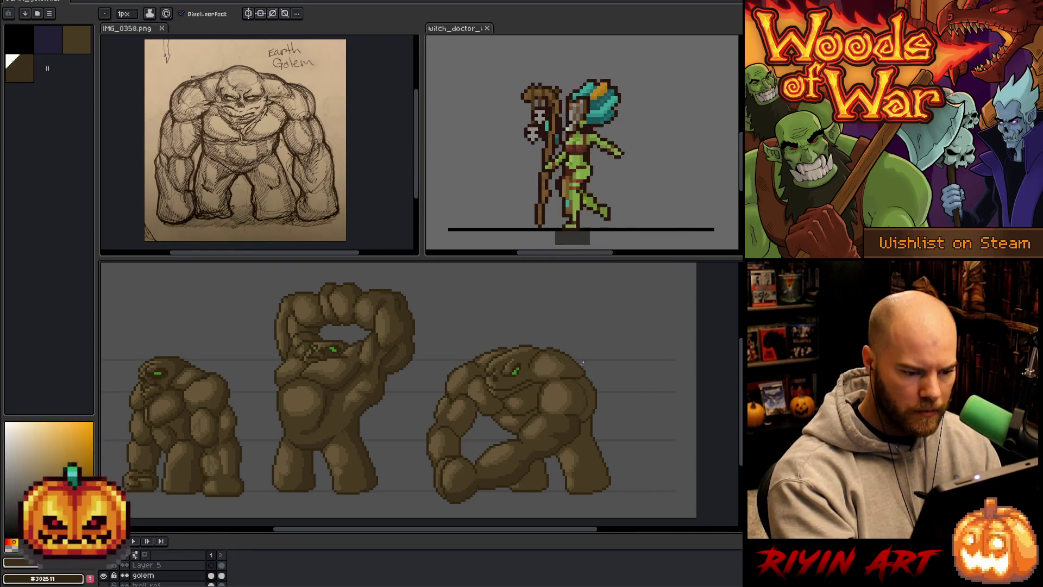
{"action": "key", "text": "g"}
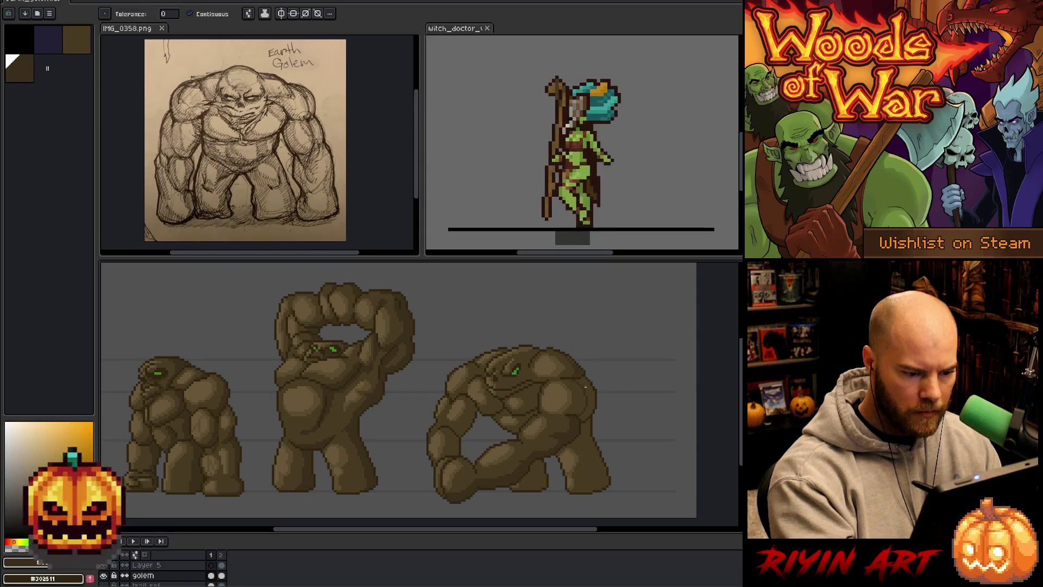
{"action": "key", "text": "b"}
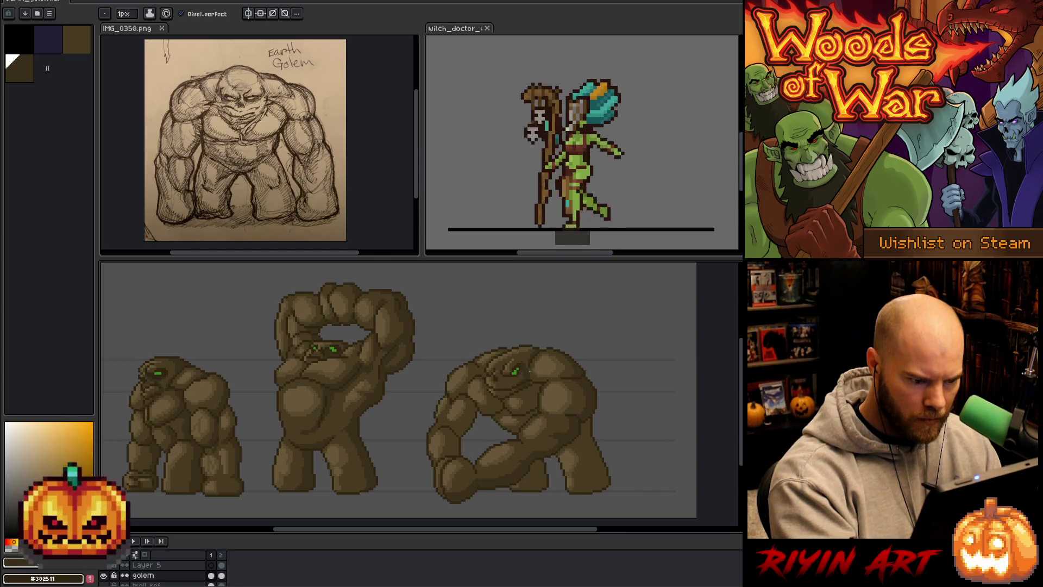
{"action": "left_click", "coordinate": [534, 358], "text": "alt"}
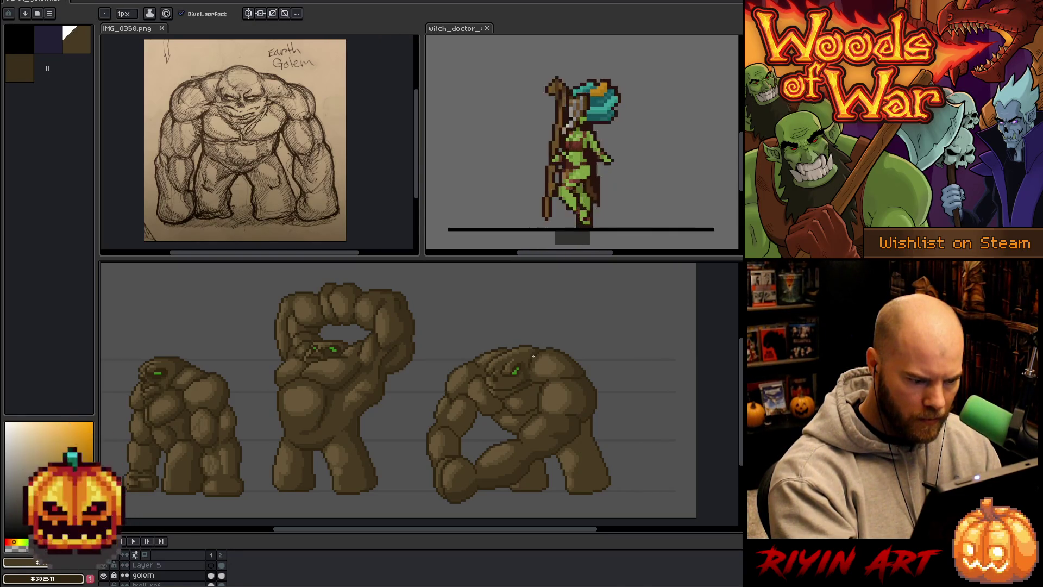
{"action": "left_click", "coordinate": [534, 348], "text": "alt"}
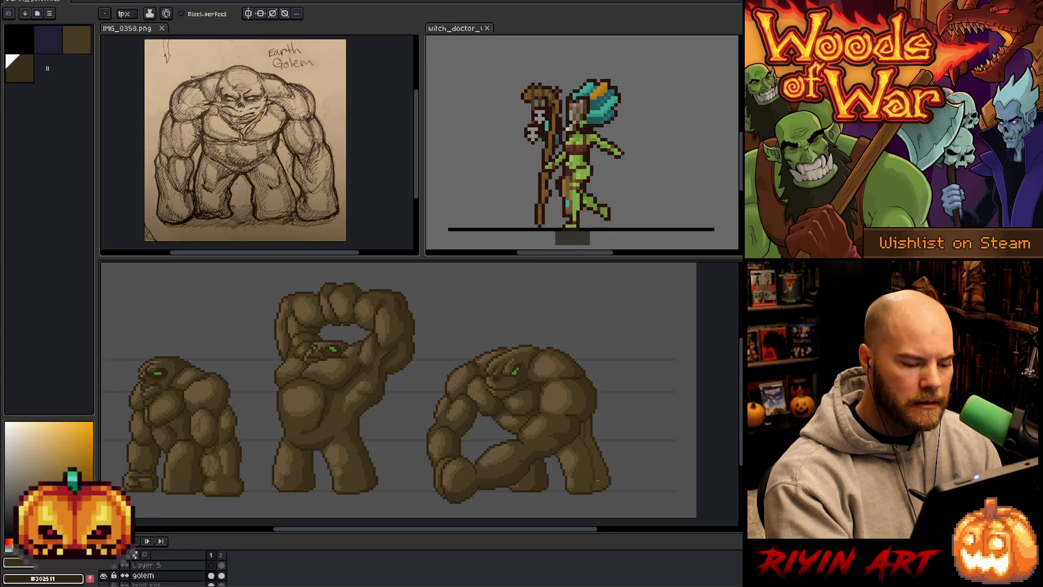
{"action": "key", "text": "g"}
{"action": "key", "text": "b"}
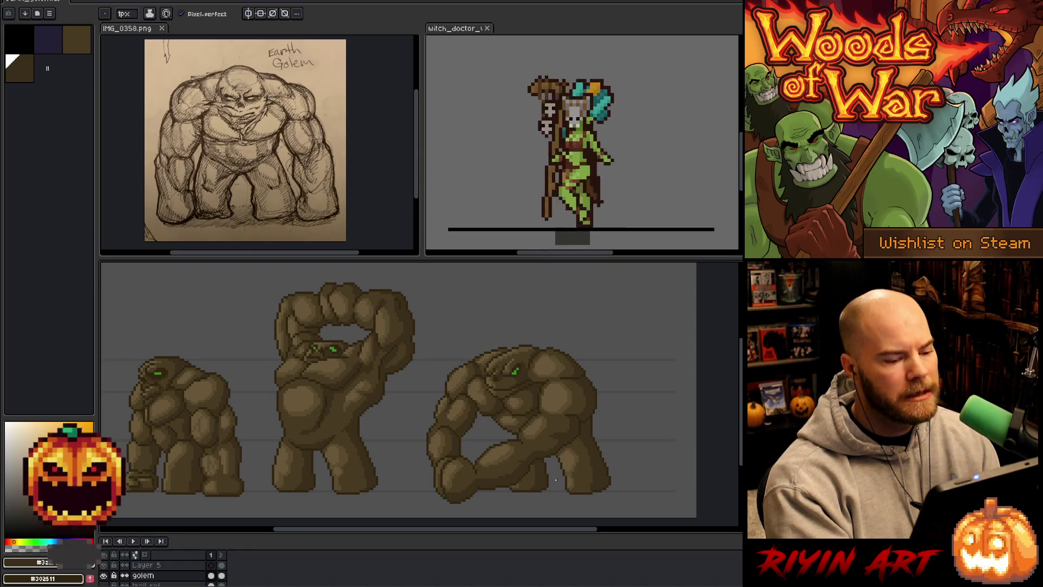
{"action": "key", "text": "i"}
{"action": "key", "text": "b"}
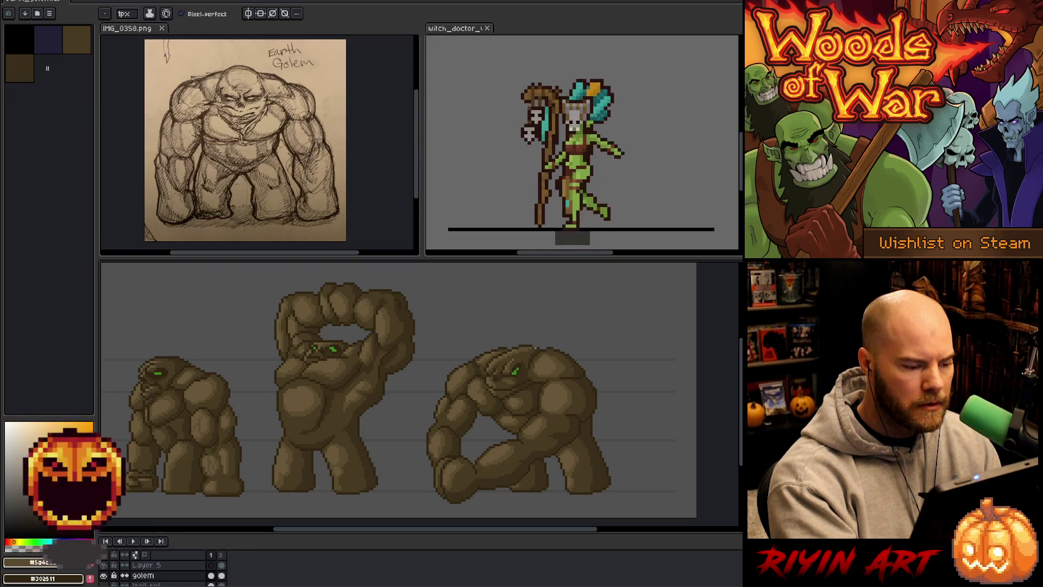
{"action": "key", "text": "i"}
{"action": "key", "text": "b"}
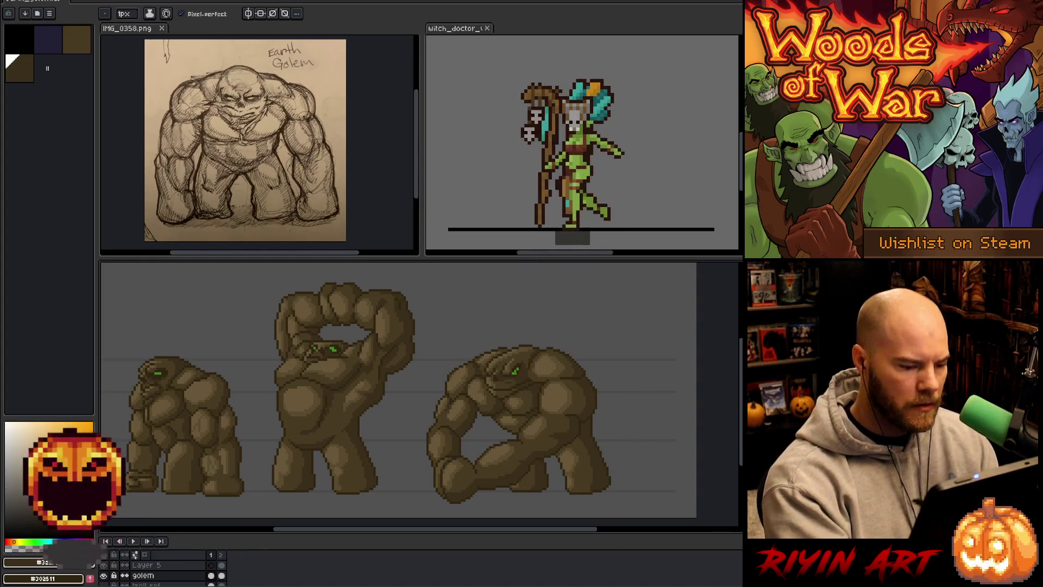
{"action": "left_click", "coordinate": [509, 378], "text": "alt"}
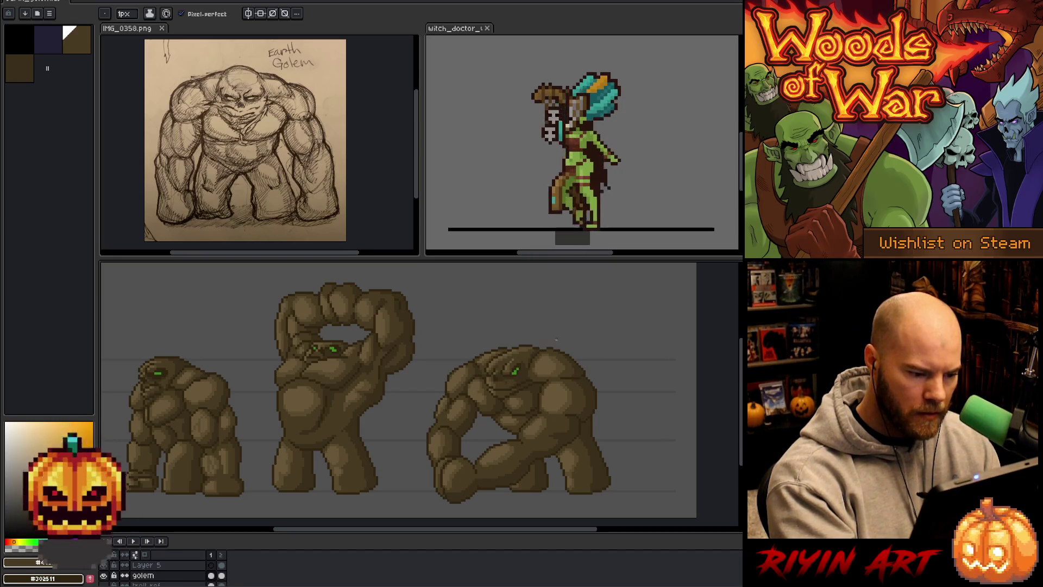
{"action": "left_click", "coordinate": [662, 450], "text": "alt"}
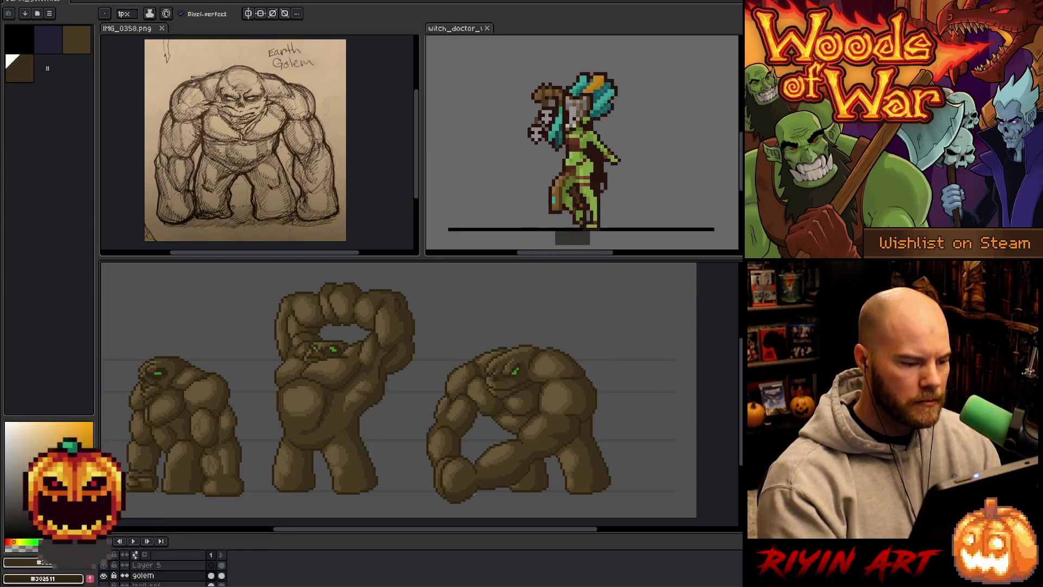
{"action": "scroll", "coordinate": [358, 397], "scroll_direction": "down", "scroll_amount": 1}
{"action": "scroll", "coordinate": [359, 397], "scroll_direction": "up", "scroll_amount": 2}
{"action": "scroll", "coordinate": [358, 396], "scroll_direction": "down", "scroll_amount": 2}
{"action": "scroll", "coordinate": [358, 397], "scroll_direction": "up", "scroll_amount": 1}
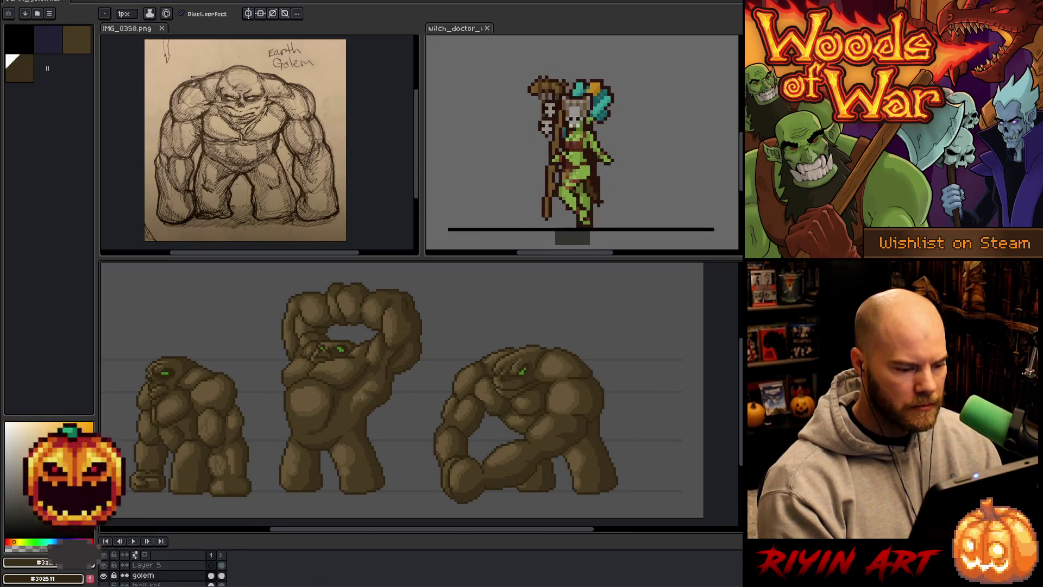
{"action": "left_click_drag", "start_coordinate": [340, 437], "coordinate": [385, 443]}
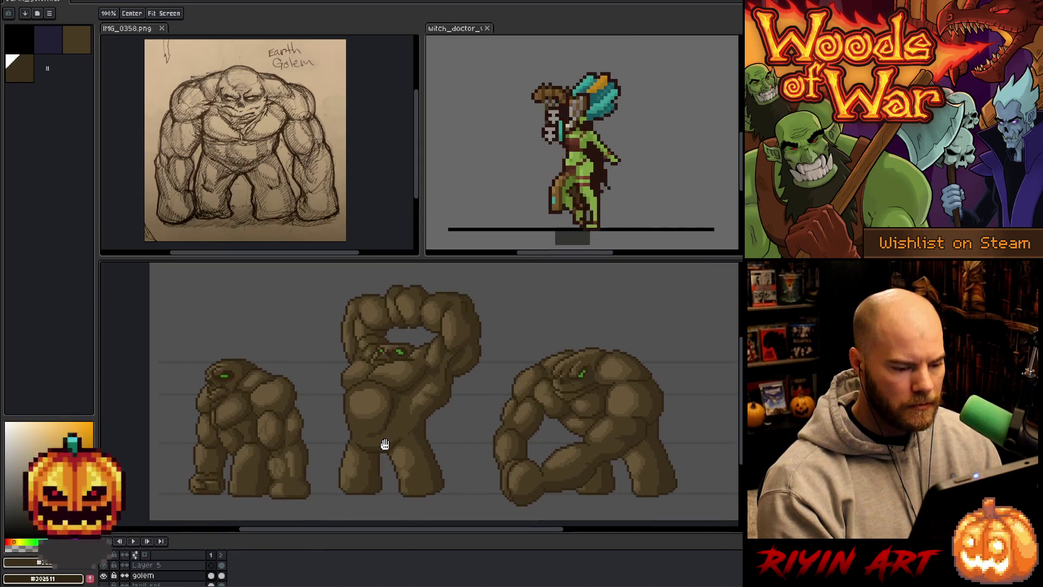
{"action": "key", "text": "space"}
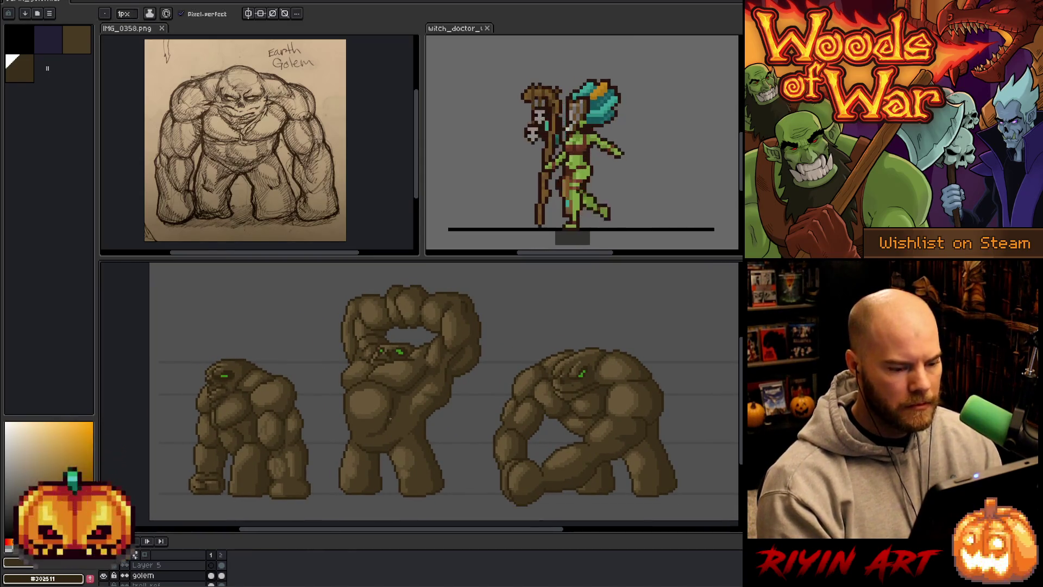
{"action": "left_click_drag", "start_coordinate": [293, 492], "coordinate": [265, 467]}
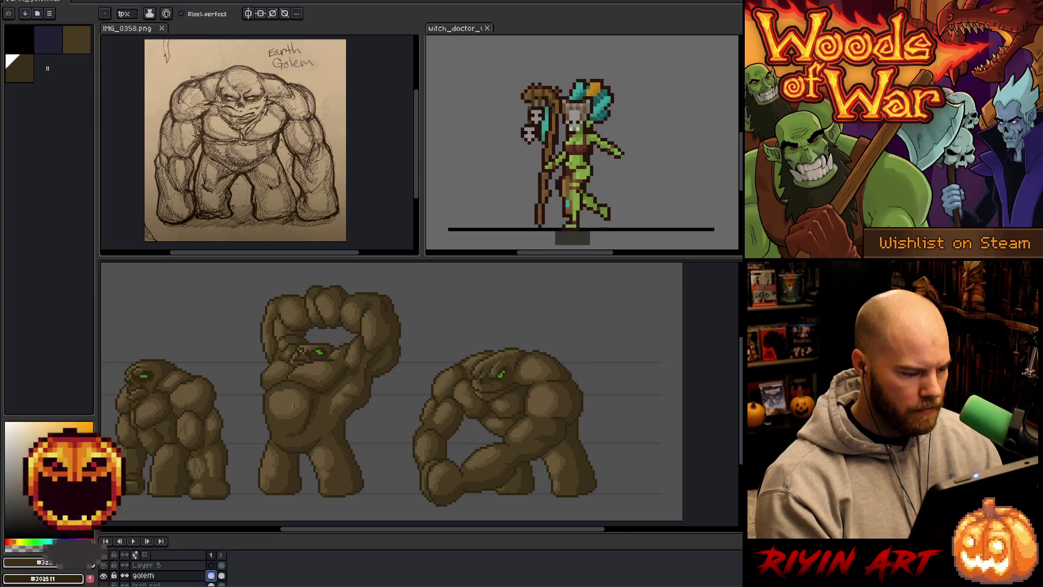
Lasso the shaded middle golem on its layer and copy it.
{"action": "left_click", "coordinate": [210, 576]}
{"action": "mouse_move", "coordinate": [421, 336]}
{"action": "left_mouse_down"}
{"action": "mouse_move", "coordinate": [381, 501]}
{"action": "mouse_move", "coordinate": [406, 401]}
{"action": "left_mouse_up"}
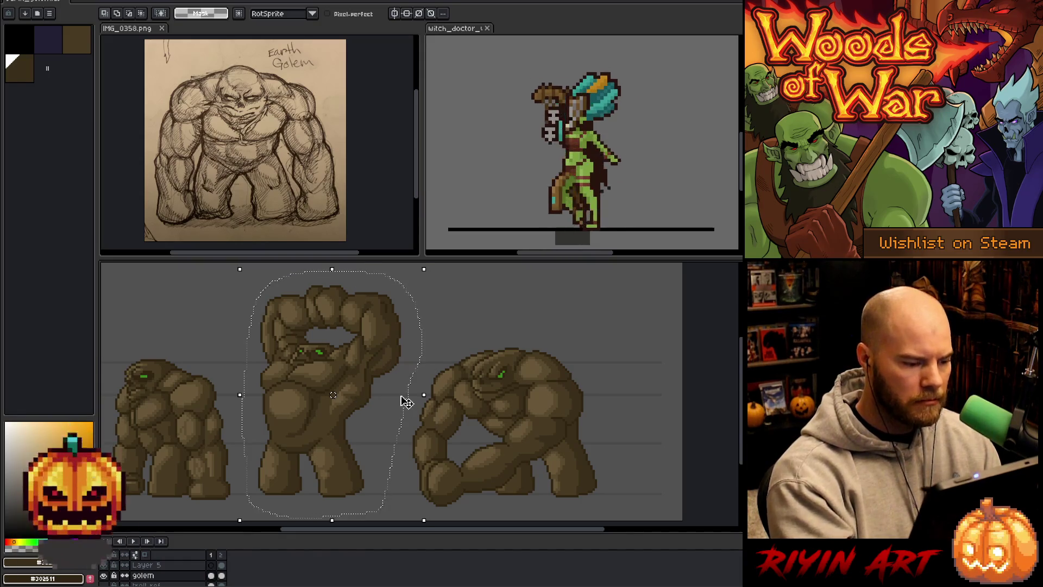
{"action": "key", "text": "Right"}
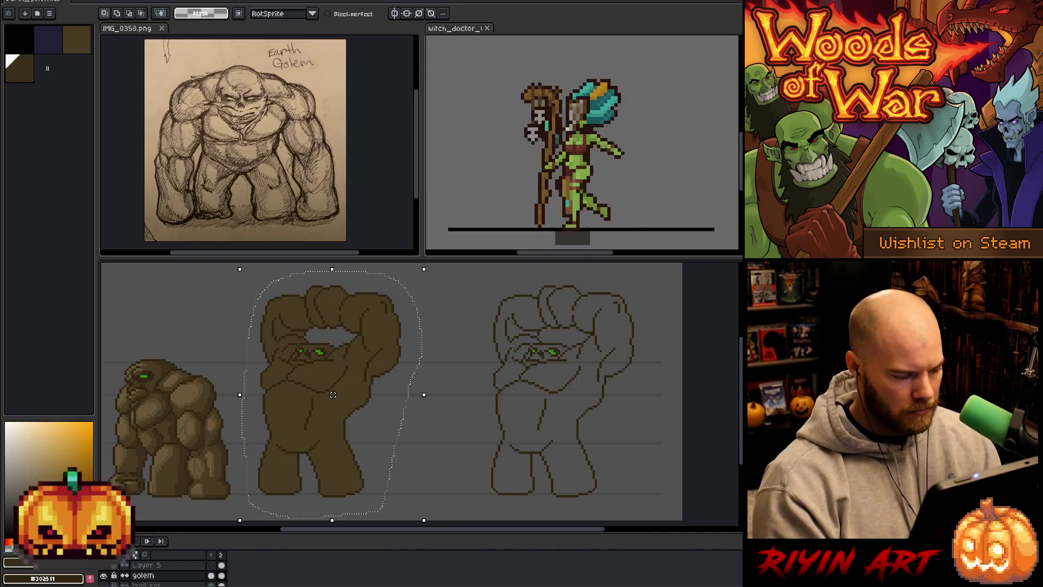
Paste the golem copy onto frame 2 of Layer 5, drag it to the right, and play the animation.
{"action": "left_click", "coordinate": [221, 565]}
{"action": "key", "text": "Left"}
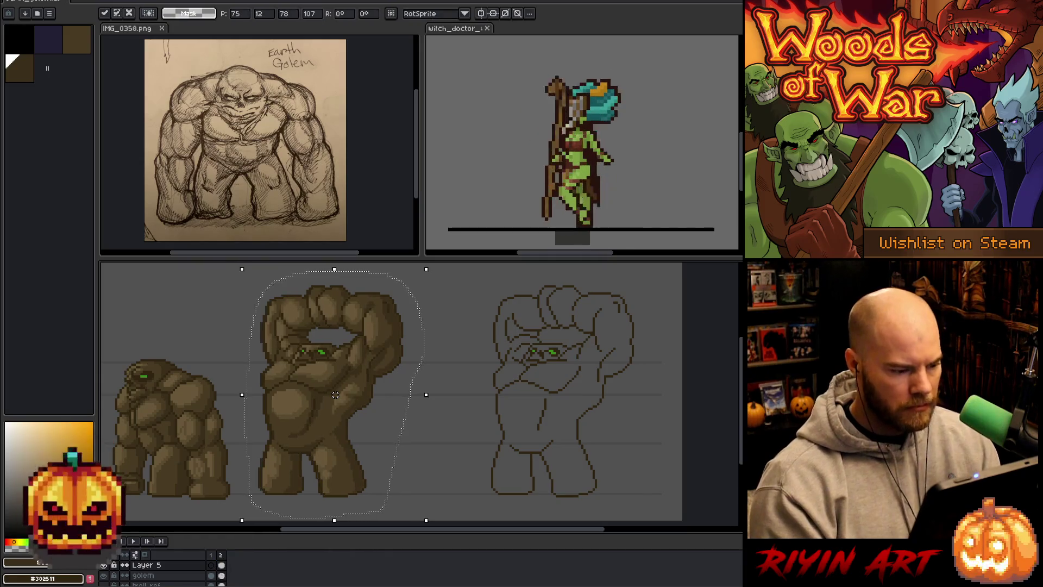
{"action": "key", "text": "Right"}
{"action": "key", "text": "Left"}
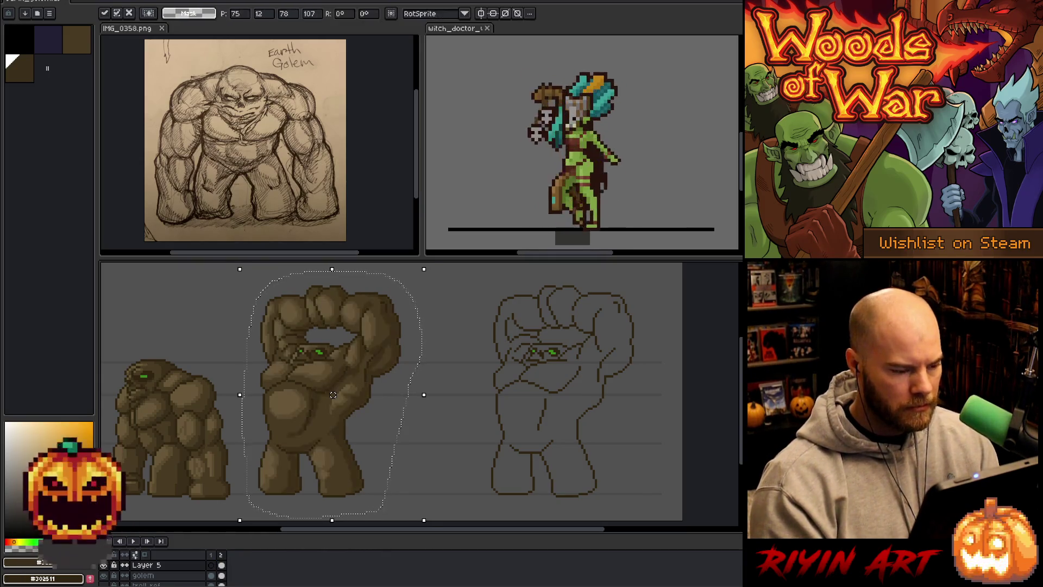
{"action": "left_click_drag", "start_coordinate": [333, 394], "coordinate": [566, 394]}
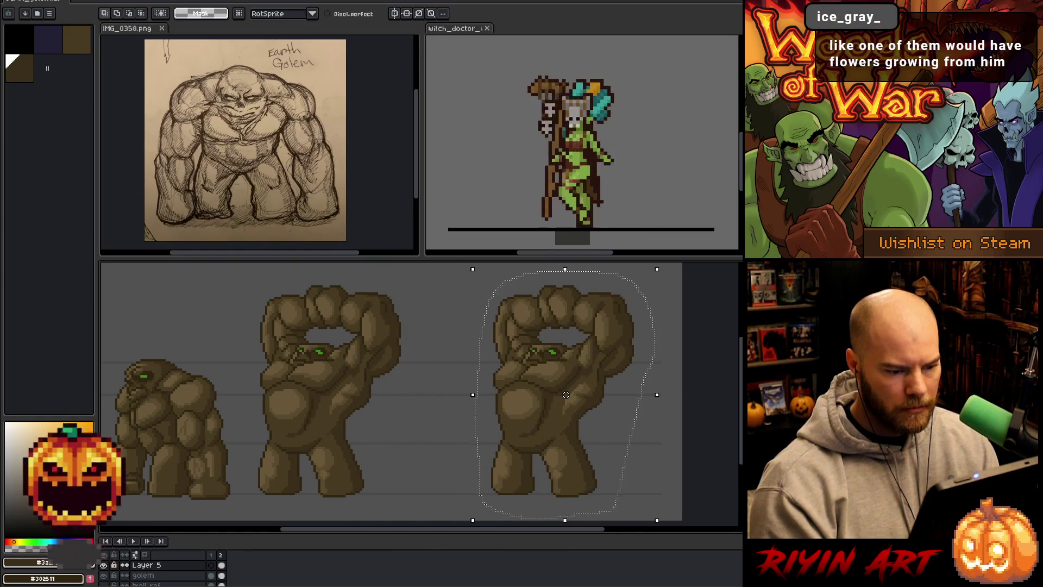
{"action": "key", "text": "Return"}
{"action": "key", "text": "Return"}
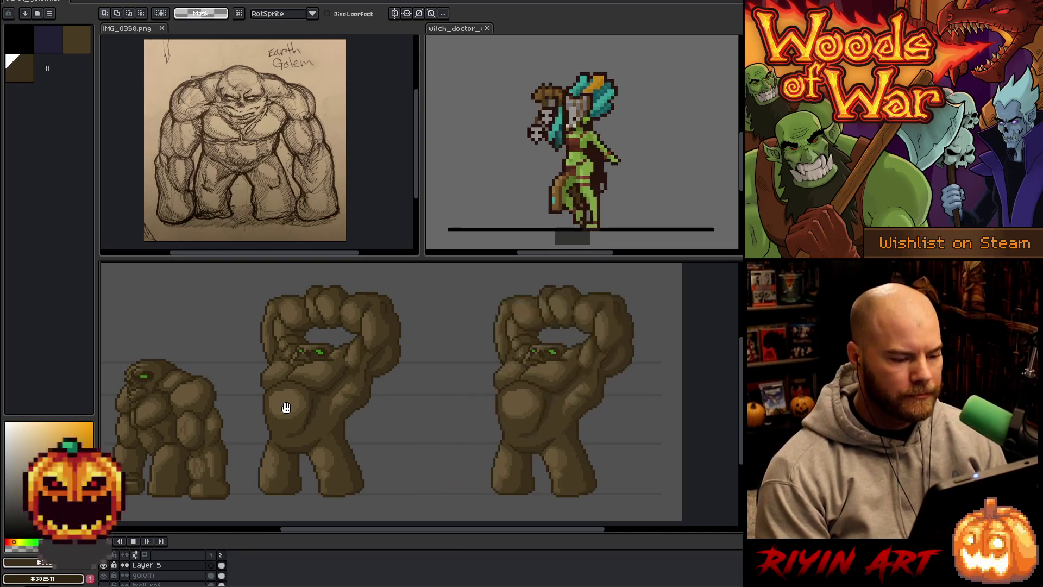
{"action": "scroll", "coordinate": [280, 407], "scroll_direction": "down", "scroll_amount": 1}
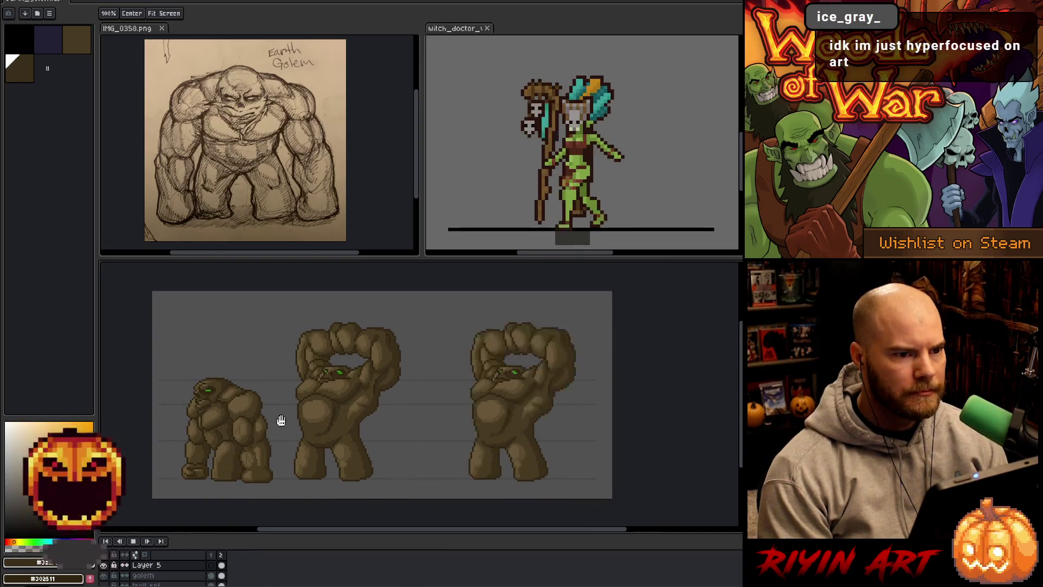
{"action": "scroll", "coordinate": [287, 406], "scroll_direction": "up", "scroll_amount": 1}
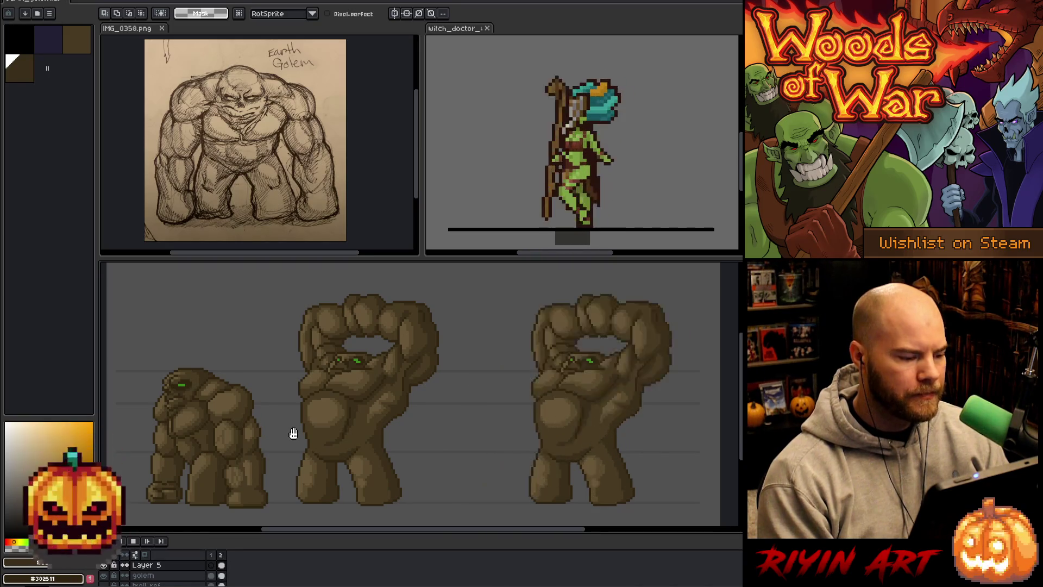
Sample a darker brown from the golem as the working colour and reveal the troll ref layer.
{"action": "left_click_drag", "start_coordinate": [293, 433], "coordinate": [310, 446]}
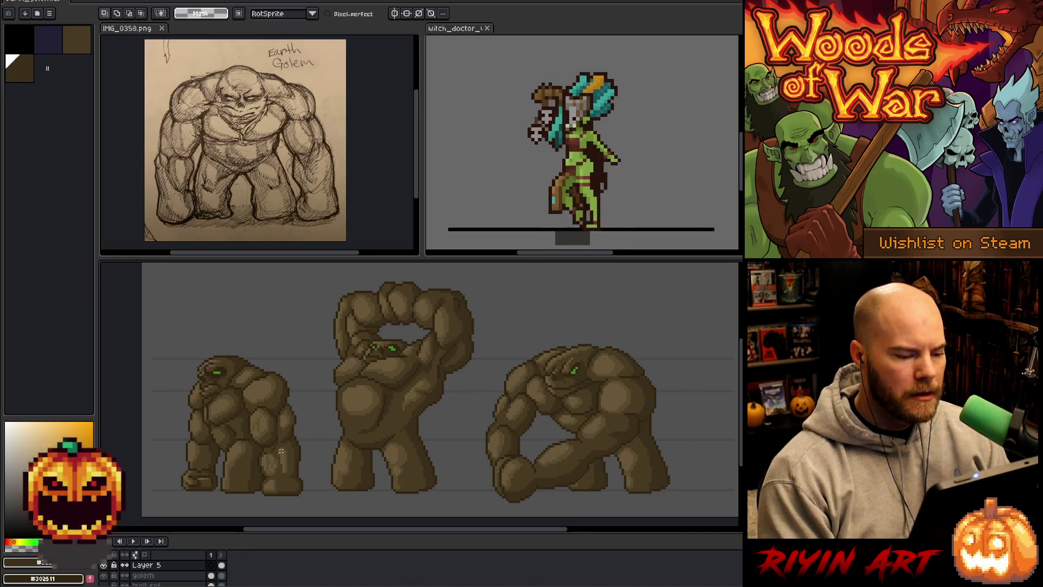
{"action": "scroll", "coordinate": [175, 434], "scroll_direction": "up", "scroll_amount": 1}
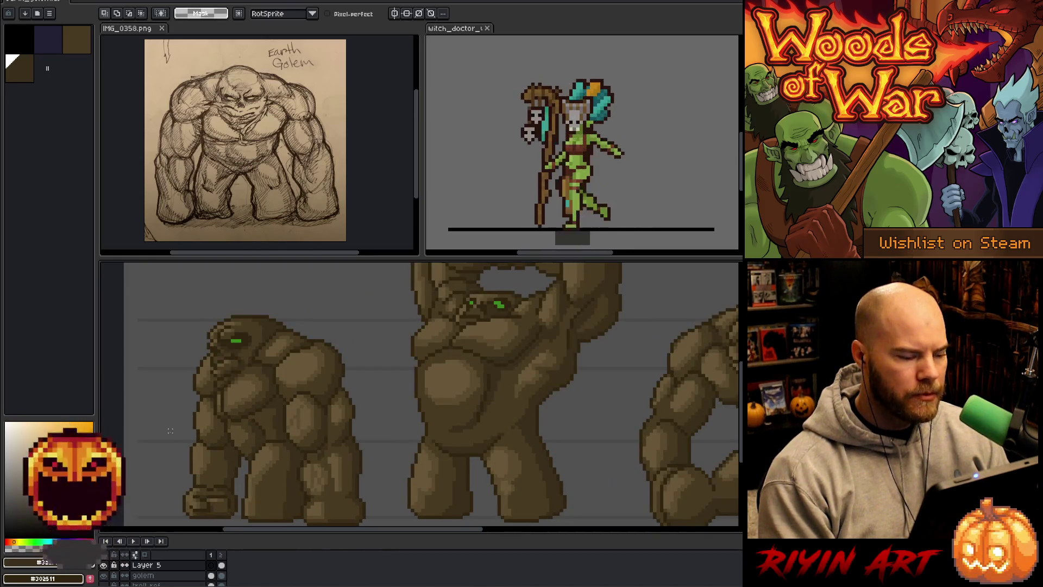
{"action": "scroll", "coordinate": [169, 431], "scroll_direction": "down", "scroll_amount": 1}
{"action": "key", "text": "w"}
{"action": "scroll", "coordinate": [297, 431], "scroll_direction": "up", "scroll_amount": 1}
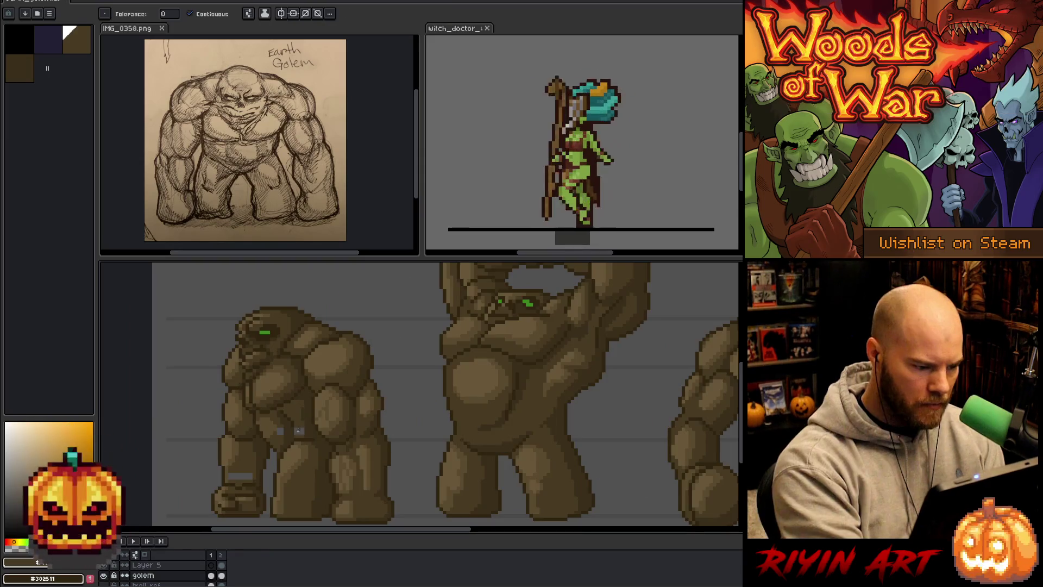
{"action": "left_click", "coordinate": [367, 457], "text": "alt"}
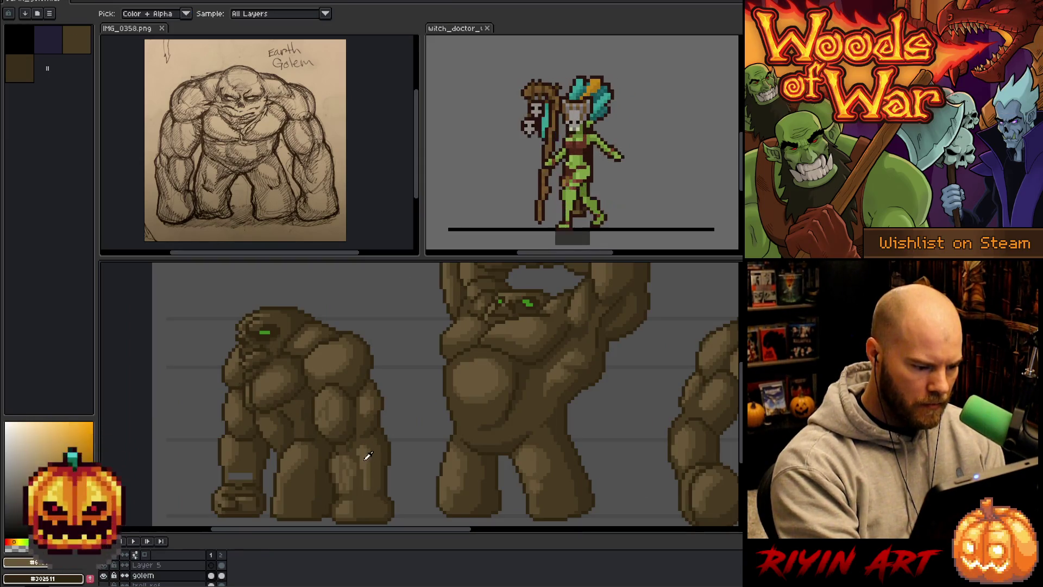
{"action": "left_click", "coordinate": [248, 466], "text": "alt"}
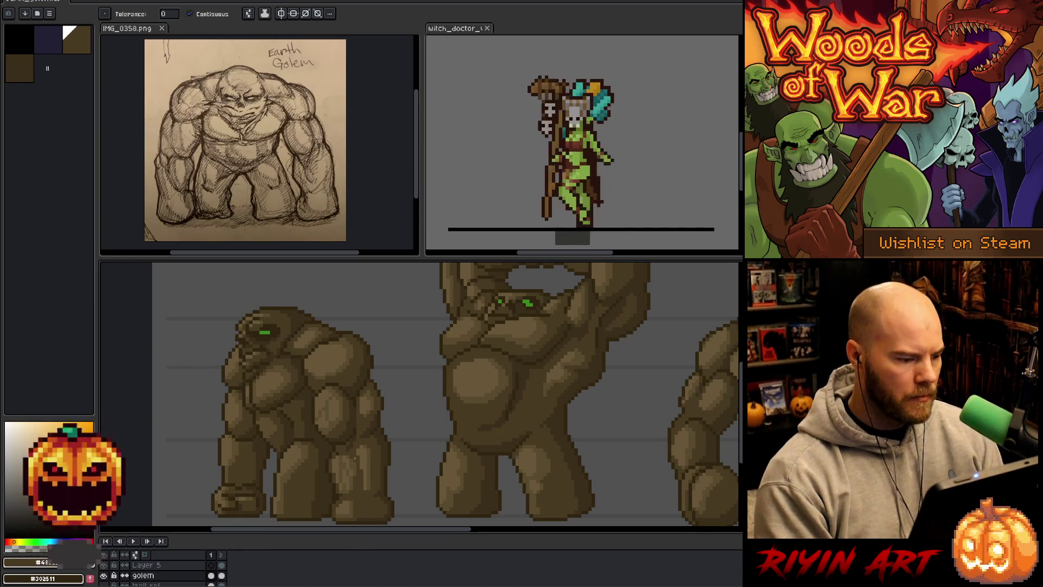
{"action": "scroll", "coordinate": [355, 458], "scroll_direction": "down", "scroll_amount": 1}
{"action": "left_click_drag", "start_coordinate": [355, 458], "coordinate": [338, 459]}
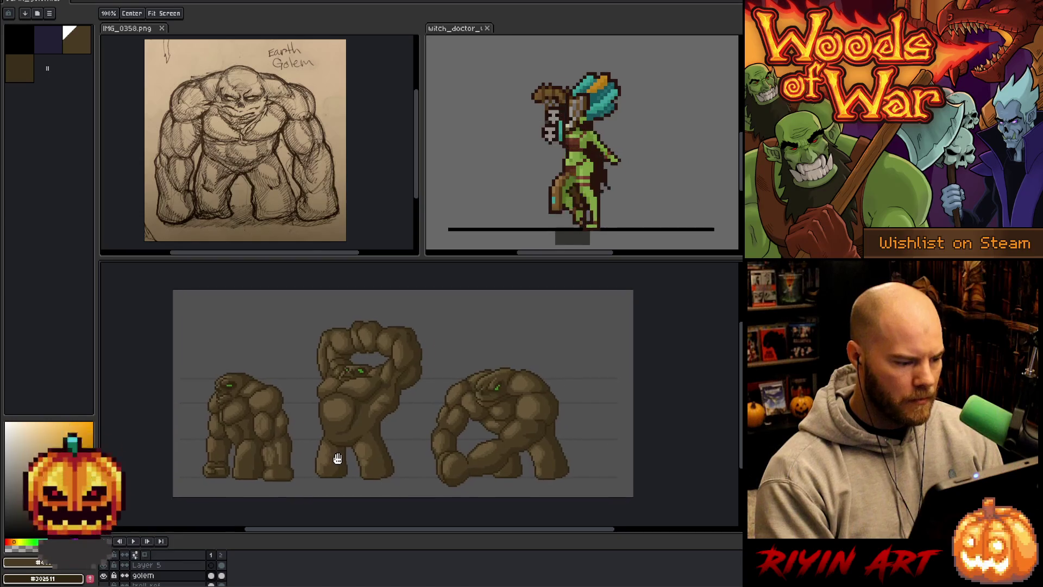
{"action": "scroll", "coordinate": [320, 450], "scroll_direction": "up", "scroll_amount": 1}
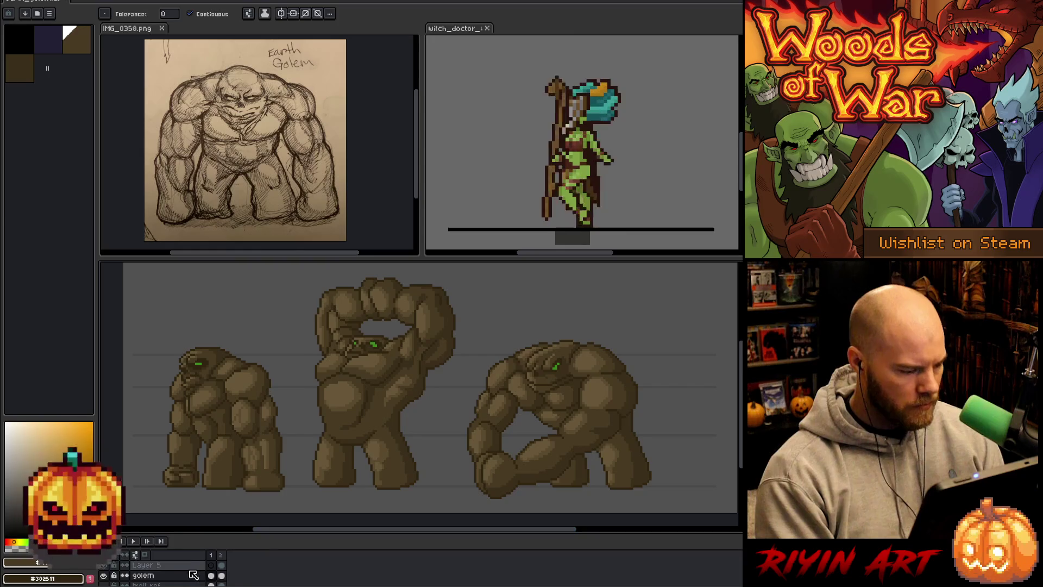
{"action": "scroll", "coordinate": [114, 580], "scroll_direction": "down", "scroll_amount": 1}
{"action": "left_click", "coordinate": [104, 575]}
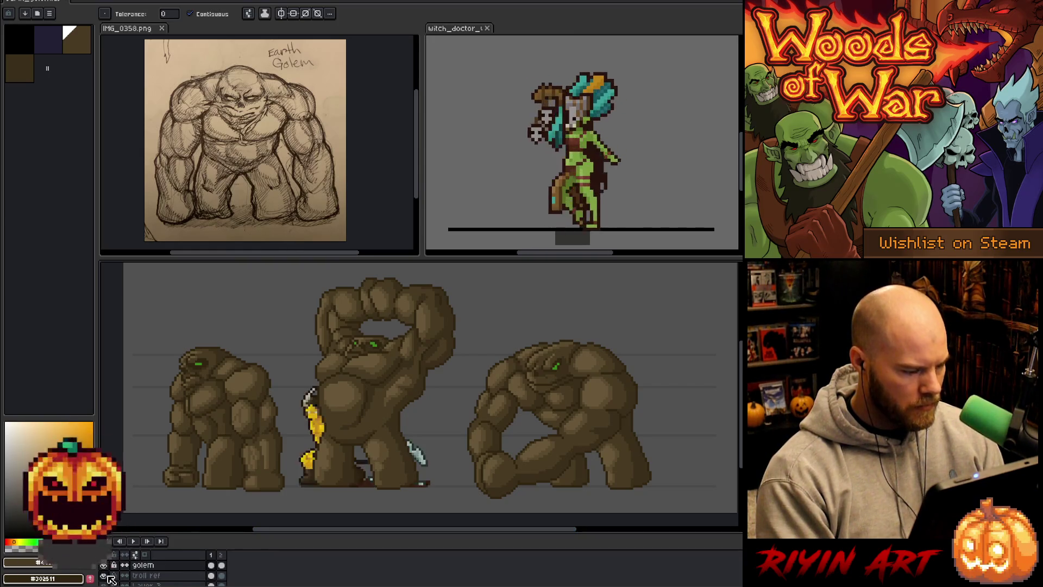
Link the troll reference cel across both frames, move it between the middle and right golems, and play to compare sizes.
{"action": "right_click", "coordinate": [222, 577]}
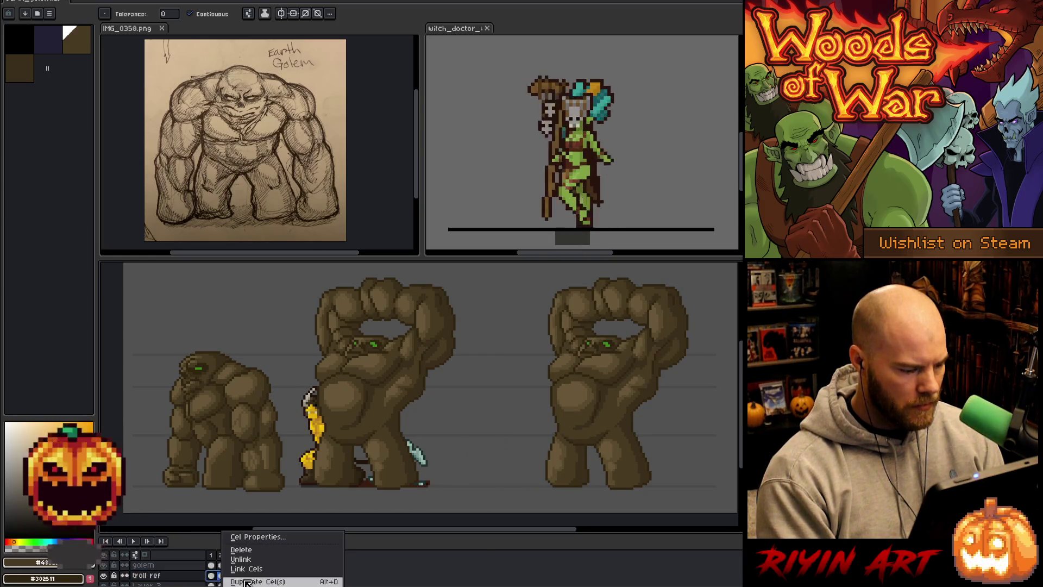
{"action": "left_click", "coordinate": [248, 571]}
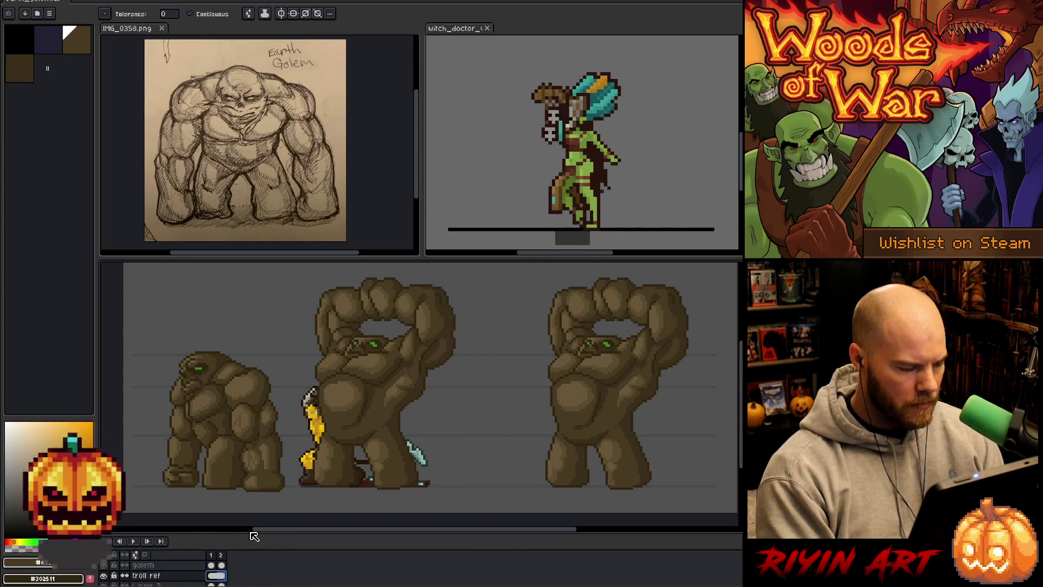
{"action": "key", "text": "v"}
{"action": "left_click_drag", "start_coordinate": [323, 431], "coordinate": [456, 429]}
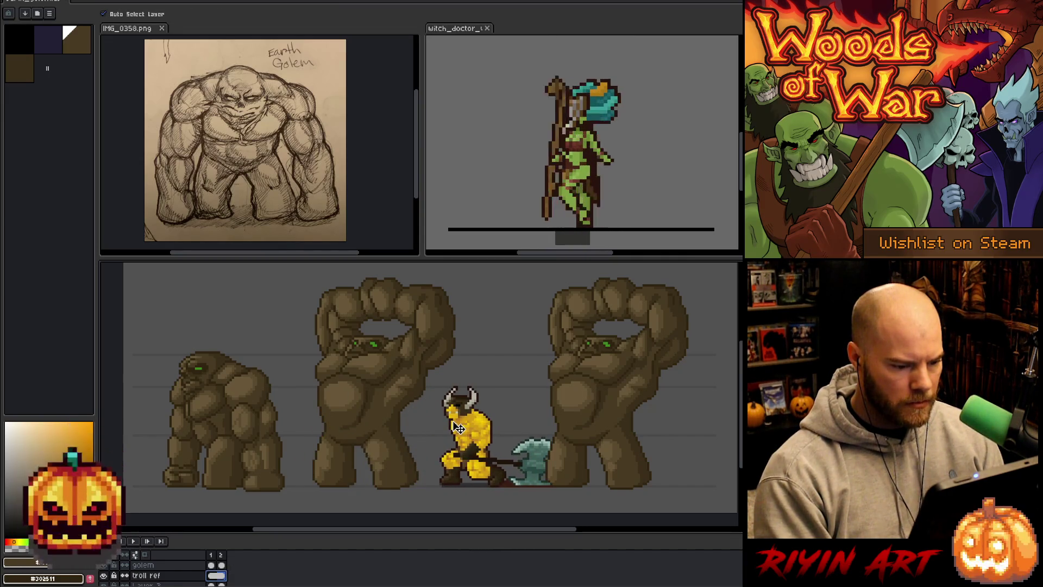
{"action": "key", "text": "Return"}
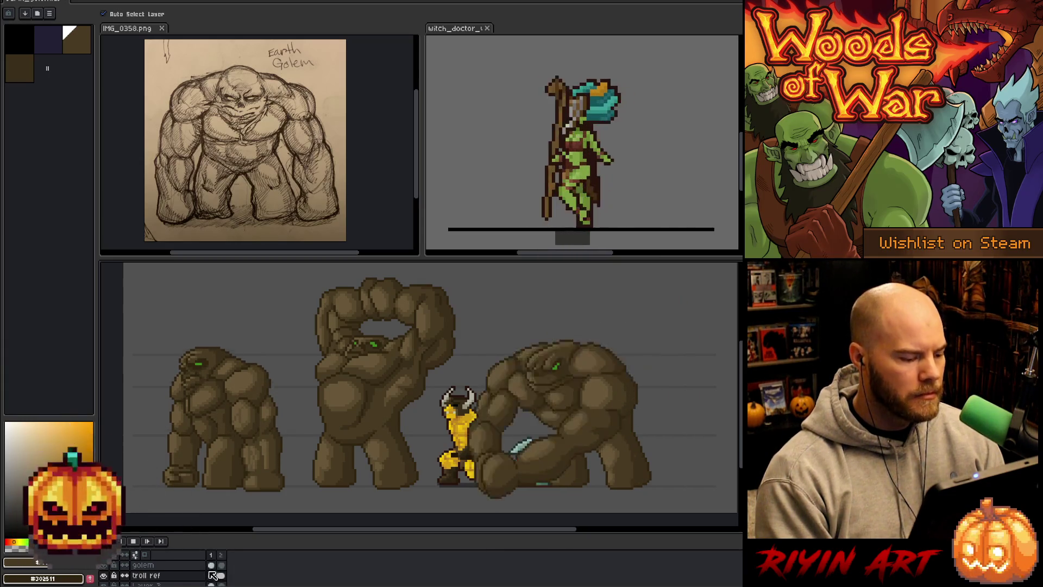
Cut and re-paste the left golem in place on frame 1, then play the animation again.
{"action": "left_click", "coordinate": [211, 564]}
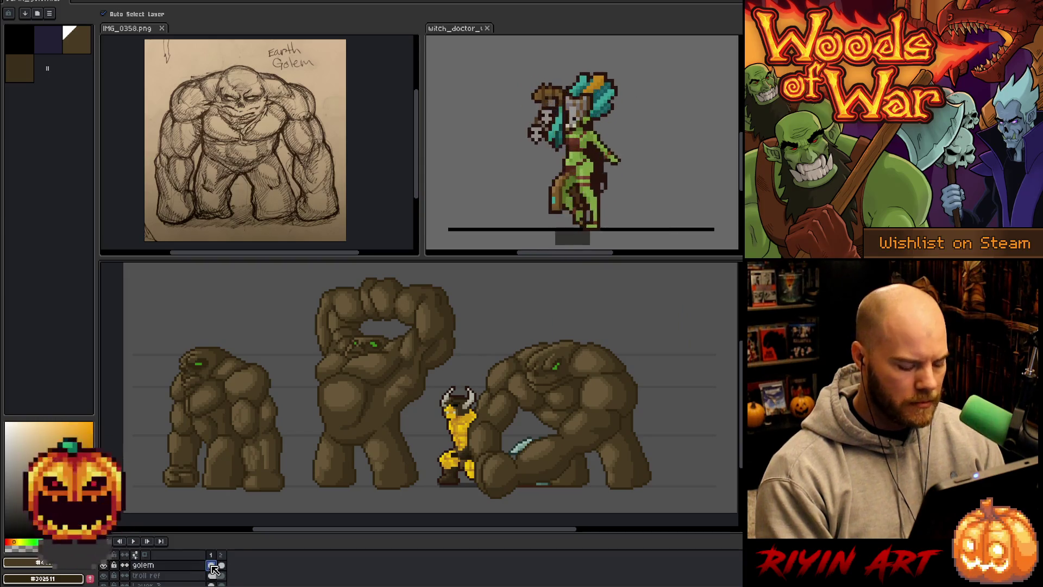
{"action": "key", "text": "m"}
{"action": "left_click_drag", "start_coordinate": [140, 328], "coordinate": [296, 503]}
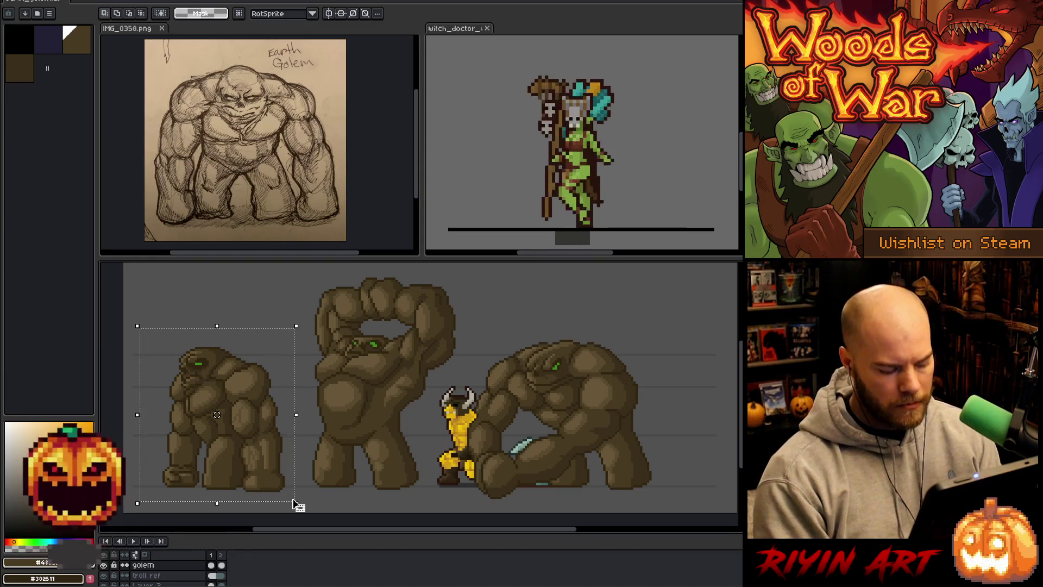
{"action": "key", "text": "ctrl+x"}
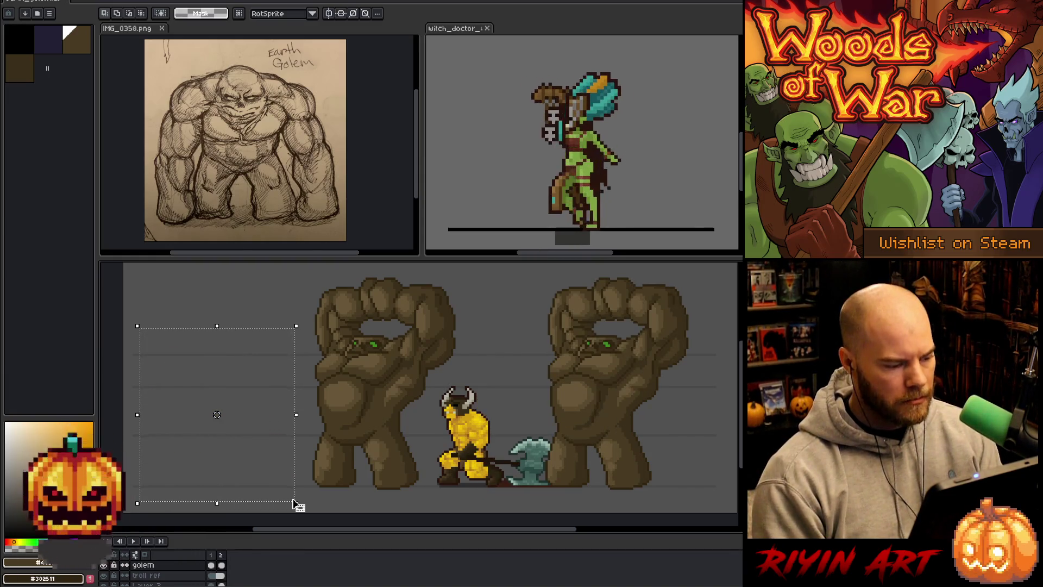
{"action": "key", "text": "ctrl+v"}
{"action": "key", "text": "Return"}
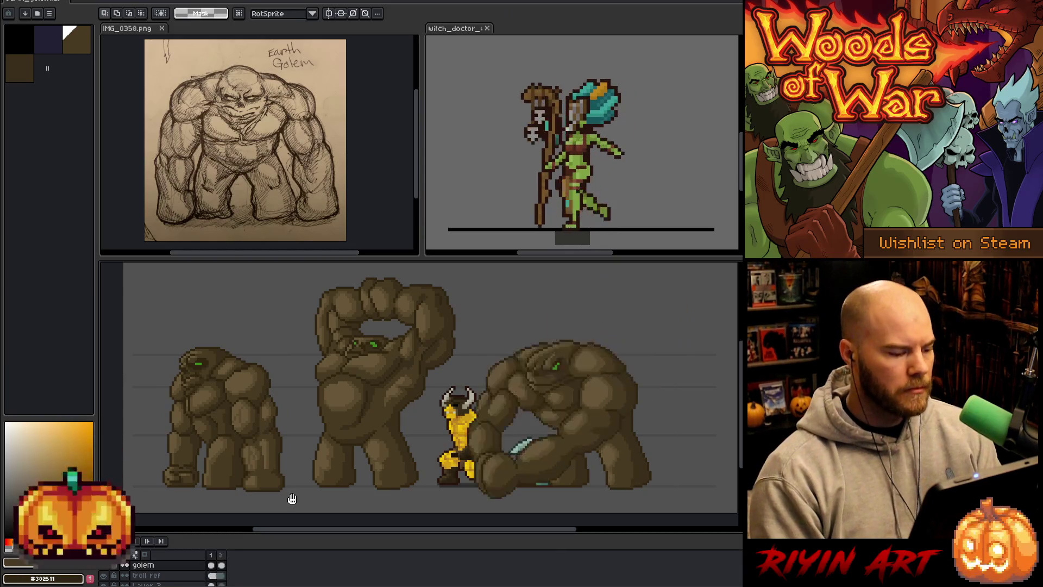
{"action": "key", "text": "Return"}
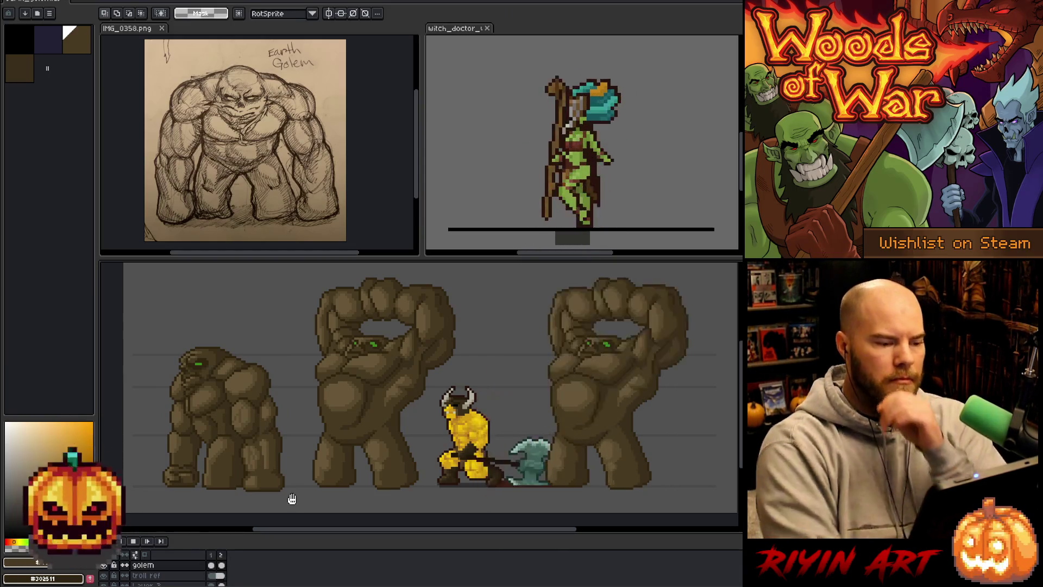
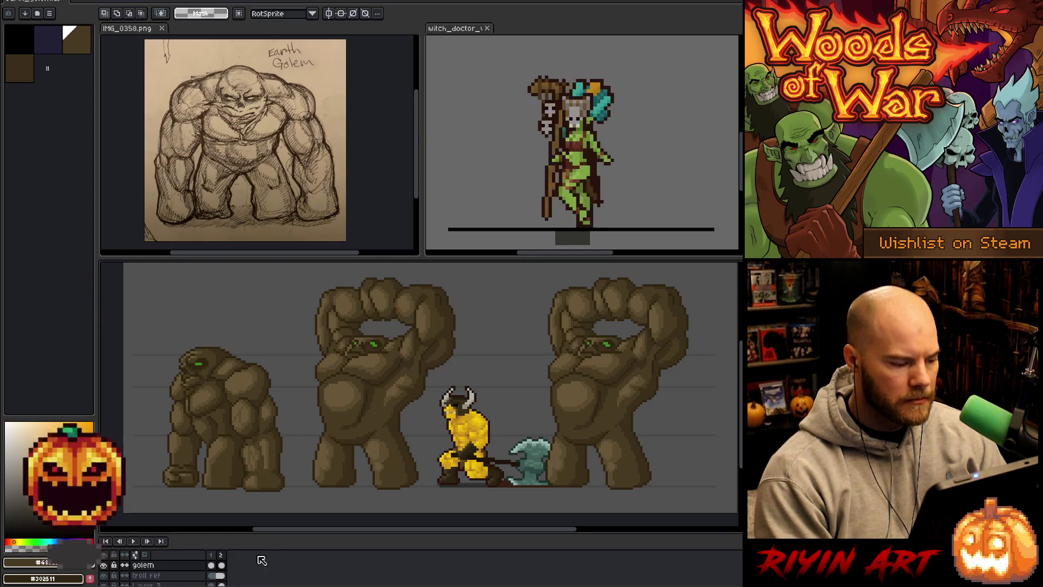
Switch to the hunched punching frame and sample the golem's brown with the Pencil ready.
{"action": "left_click", "coordinate": [222, 555]}
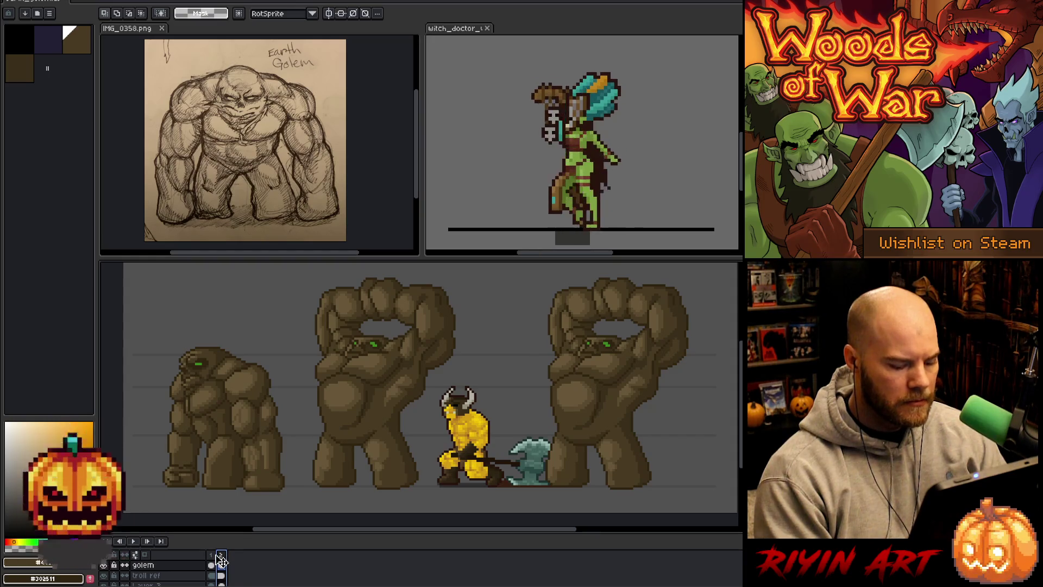
{"action": "left_click", "coordinate": [220, 564]}
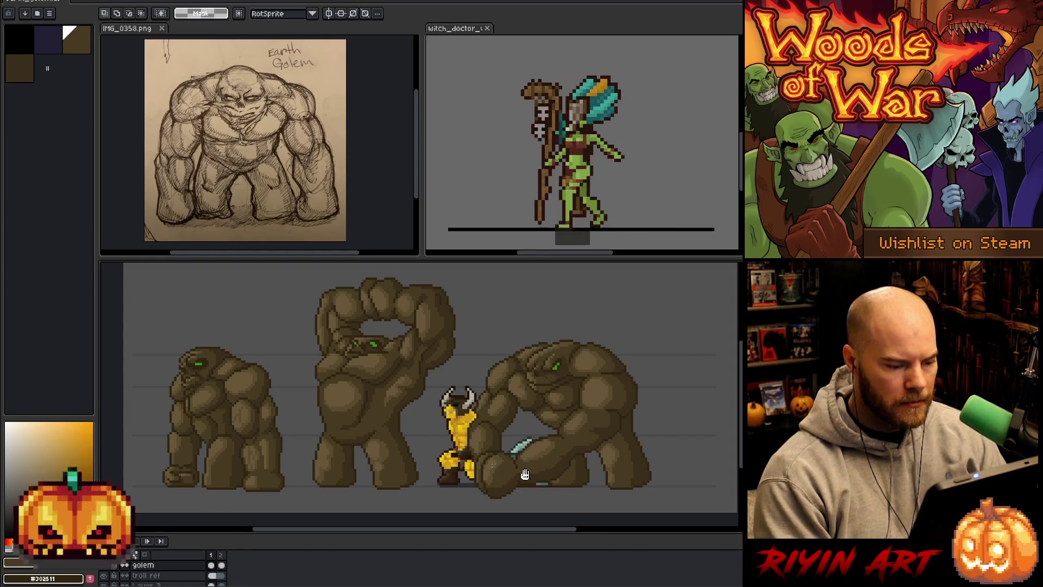
{"action": "scroll", "coordinate": [398, 456], "scroll_direction": "up", "scroll_amount": 2}
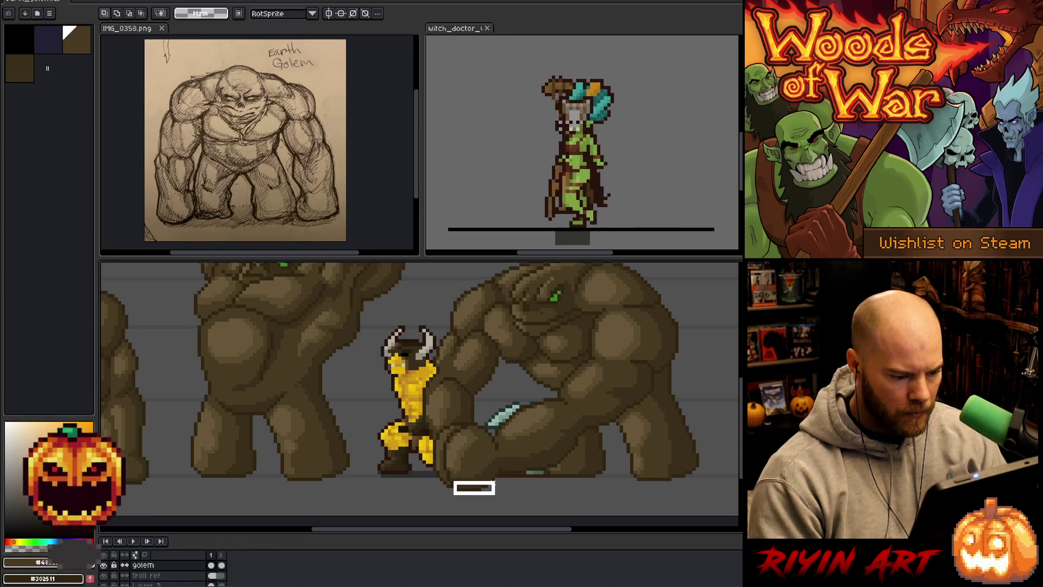
{"action": "left_click_drag", "start_coordinate": [454, 478], "coordinate": [494, 493]}
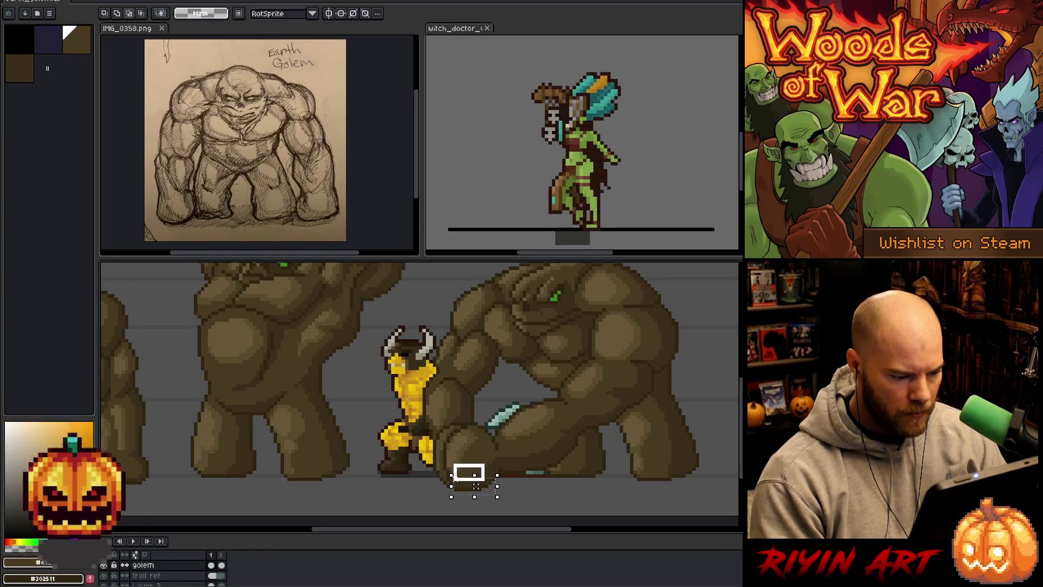
{"action": "key", "text": "ctrl+d"}
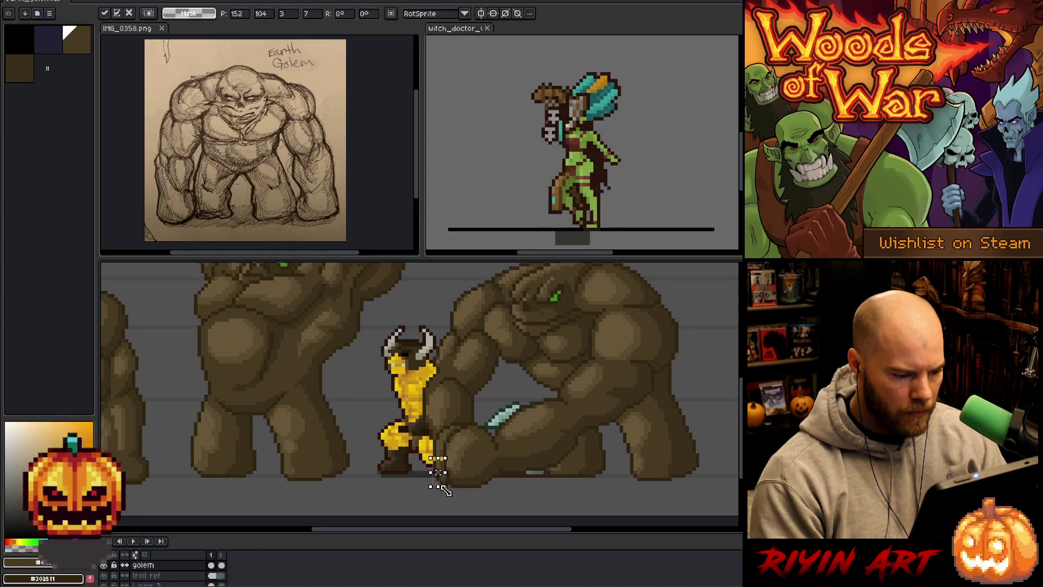
{"action": "key", "text": "b"}
{"action": "left_click", "coordinate": [440, 451], "text": "alt"}
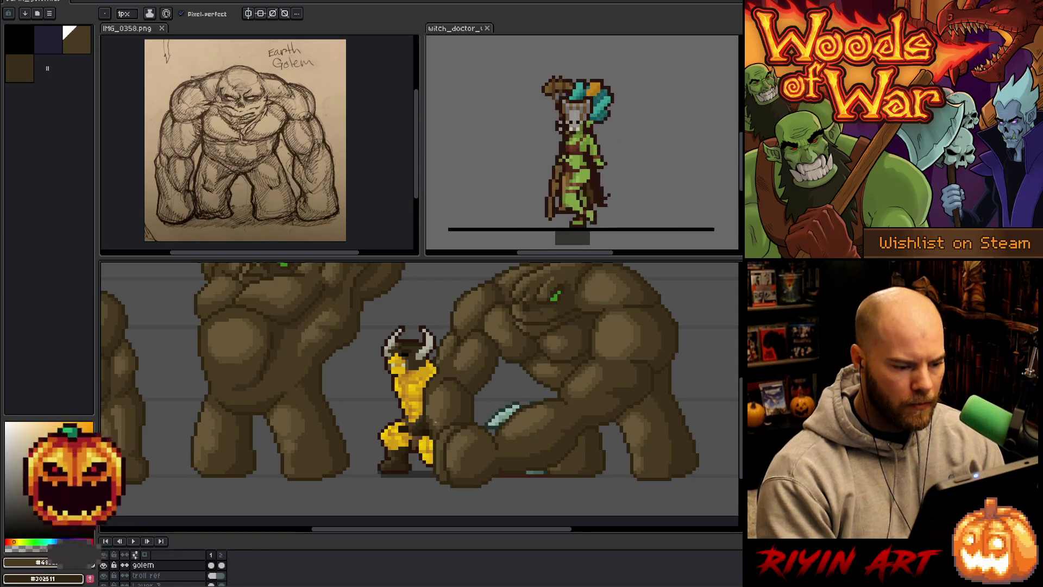
{"action": "scroll", "coordinate": [433, 422], "scroll_direction": "up", "scroll_amount": 1}
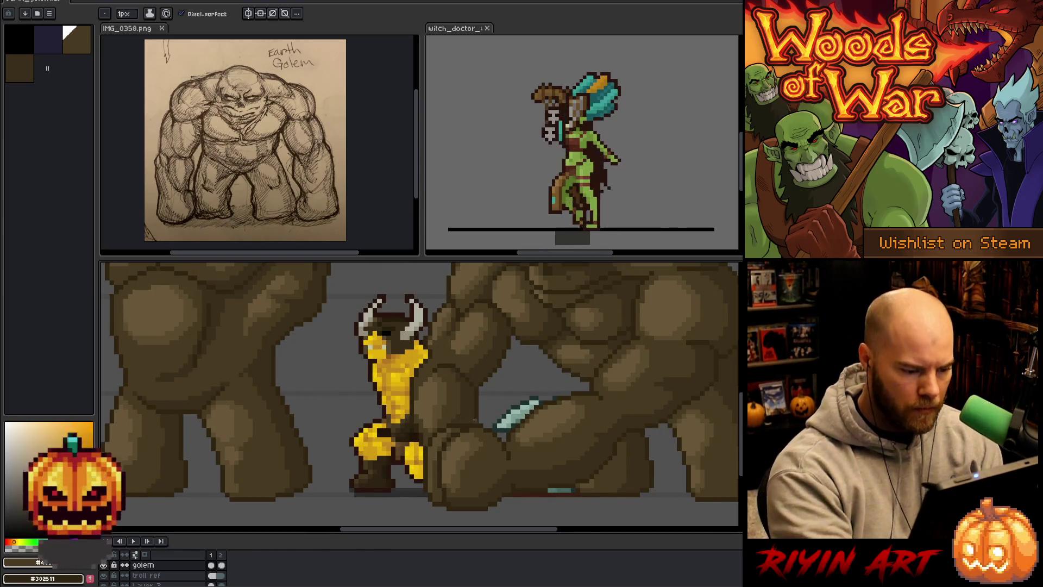
Sample lighter browns from the golem, view all three golems, and activate the troll ref layer.
{"action": "left_click", "coordinate": [490, 425], "text": "alt"}
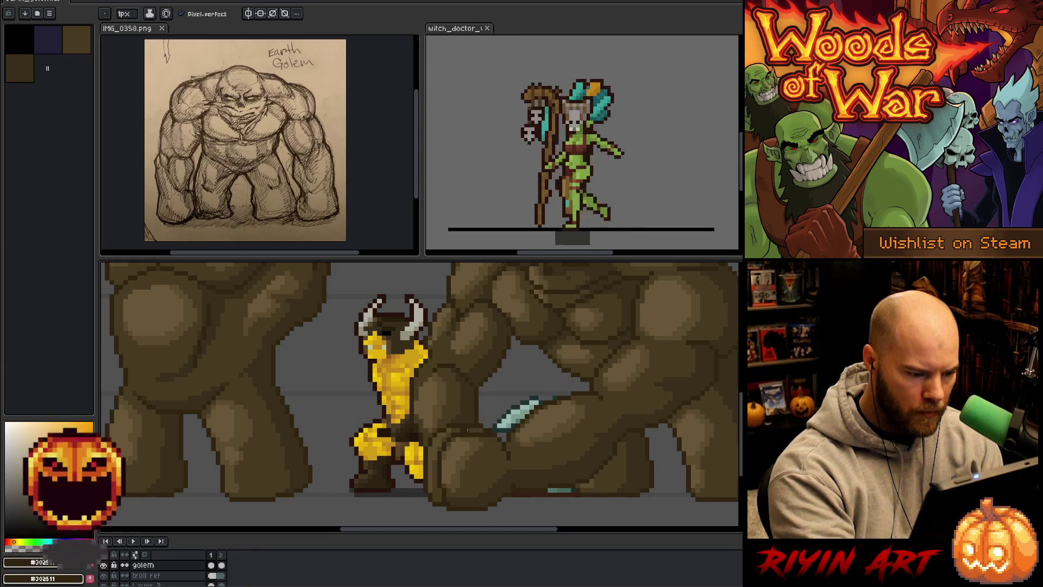
{"action": "left_click", "coordinate": [465, 427], "text": "alt"}
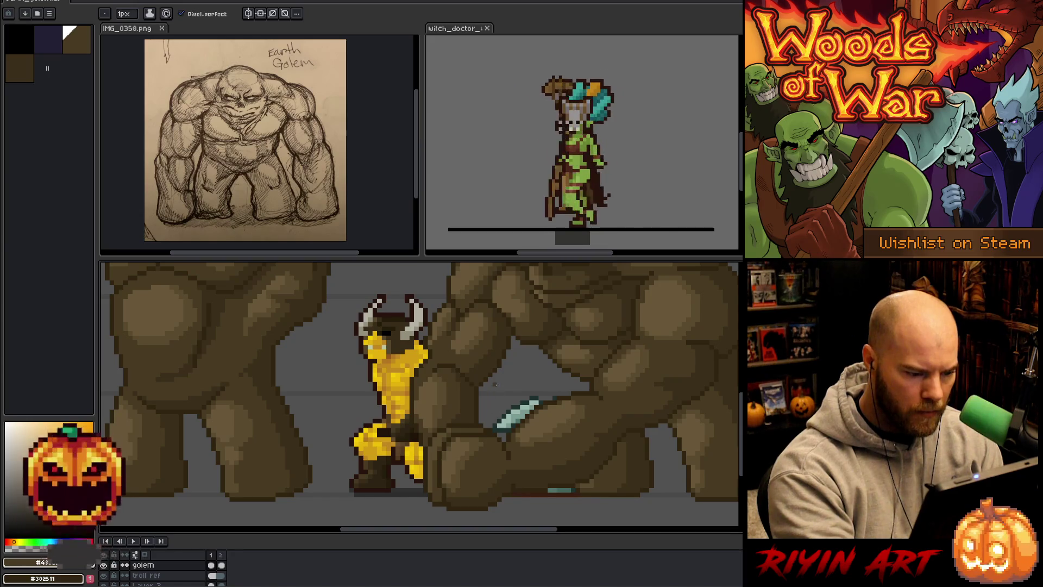
{"action": "key", "text": "e"}
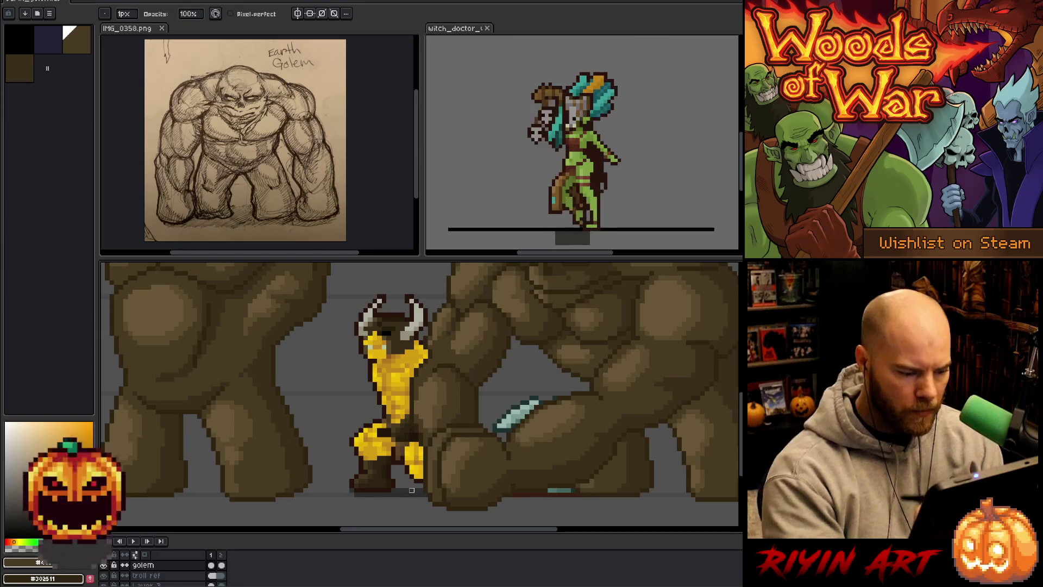
{"action": "left_click", "coordinate": [510, 481], "text": "alt"}
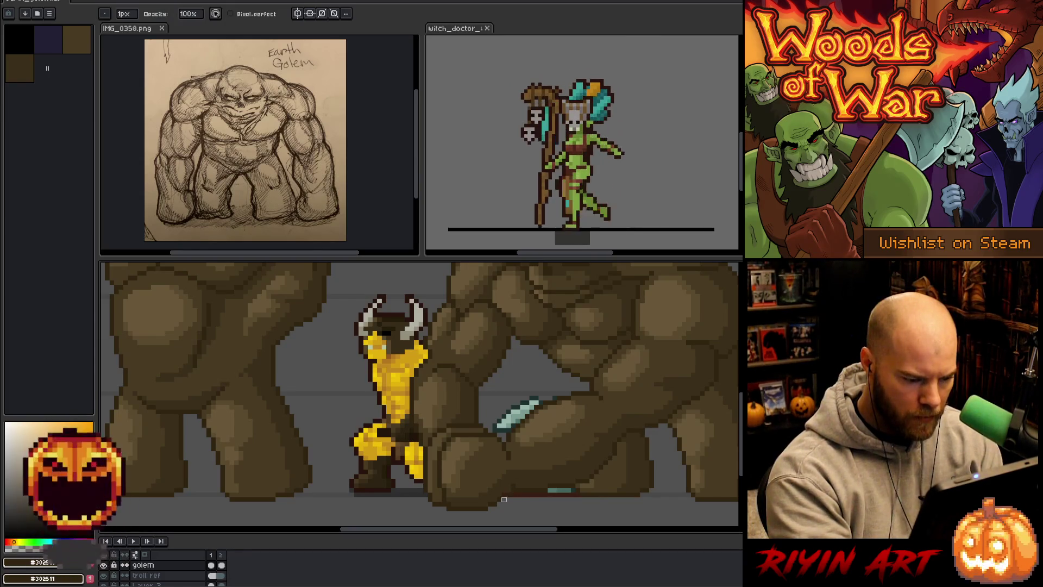
{"action": "left_click", "coordinate": [503, 489], "text": "alt"}
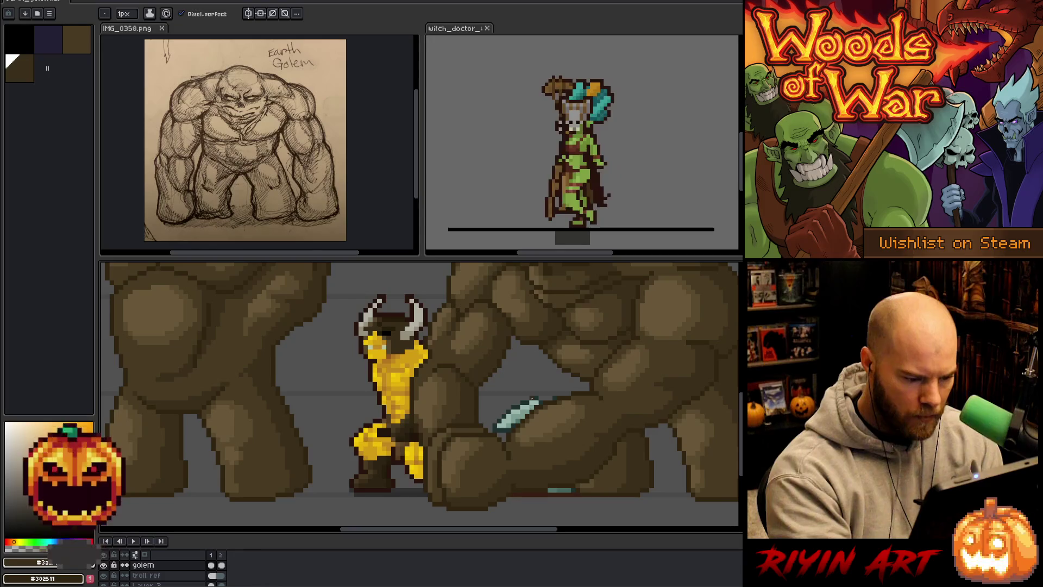
{"action": "scroll", "coordinate": [538, 403], "scroll_direction": "down", "scroll_amount": 2}
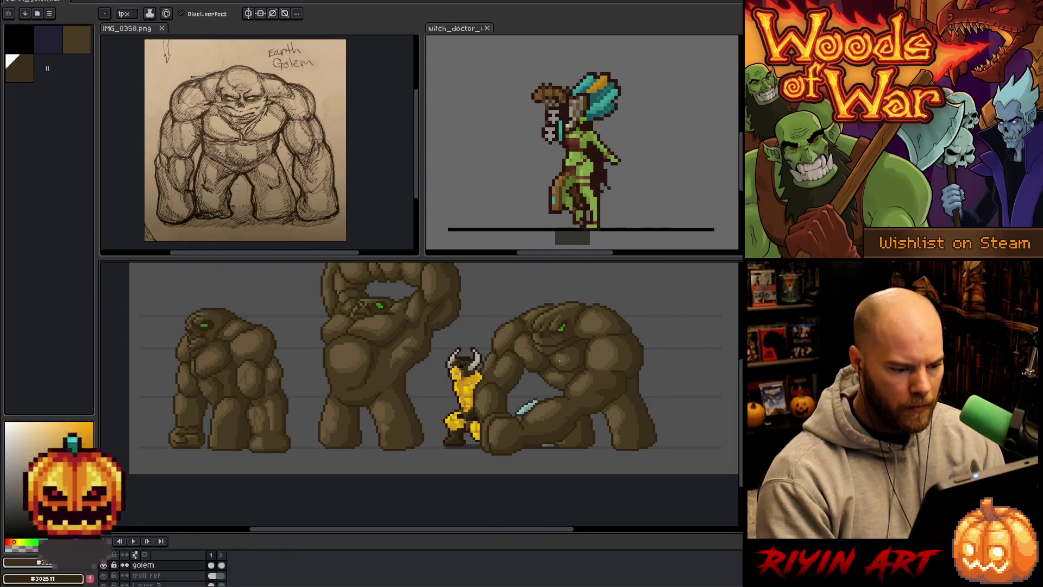
{"action": "left_click_drag", "start_coordinate": [403, 464], "coordinate": [358, 481]}
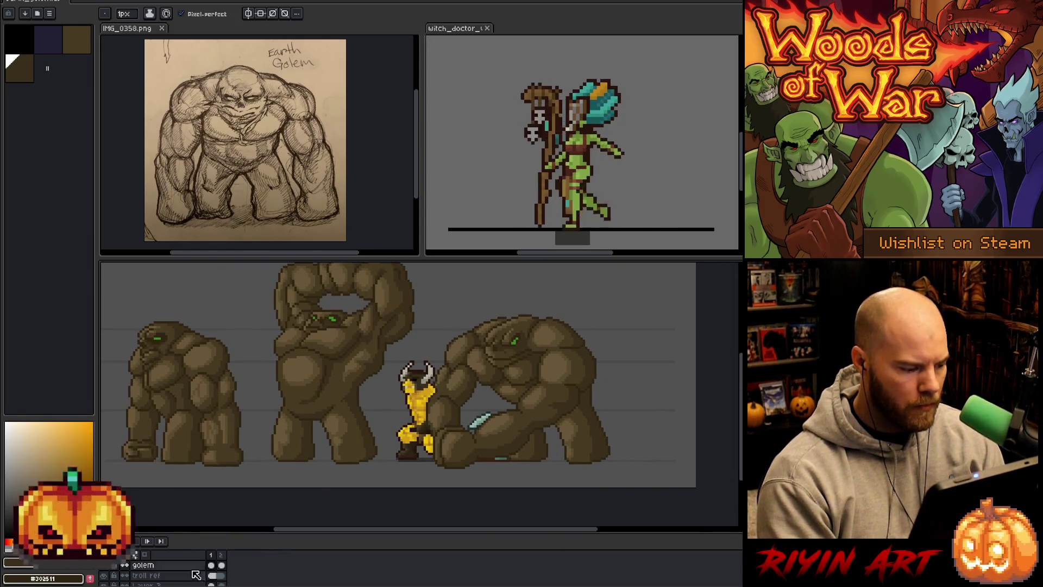
{"action": "left_click", "coordinate": [151, 576]}
Move the yellow barbarian reference to the right edge, clear of the golems.
{"action": "key", "text": "v"}
{"action": "left_click_drag", "start_coordinate": [411, 411], "coordinate": [656, 419]}
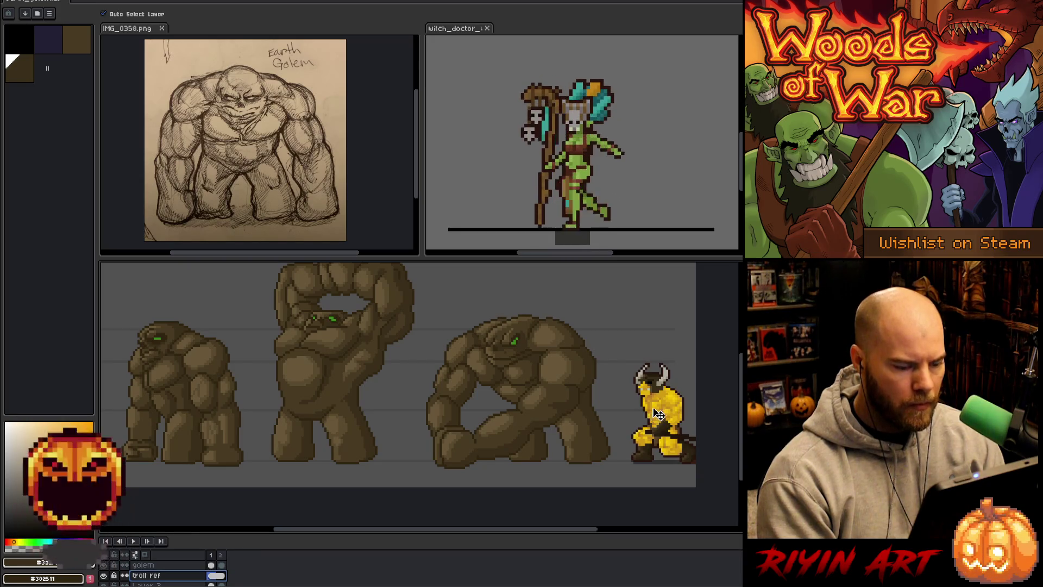
{"action": "scroll", "coordinate": [500, 383], "scroll_direction": "up", "scroll_amount": 1}
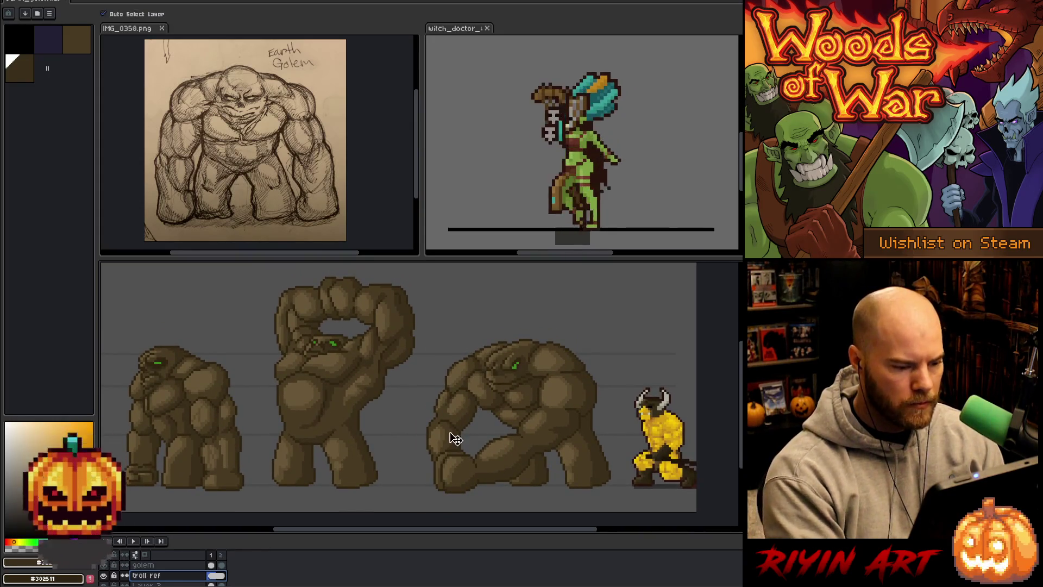
{"action": "key", "text": "ctrl"}
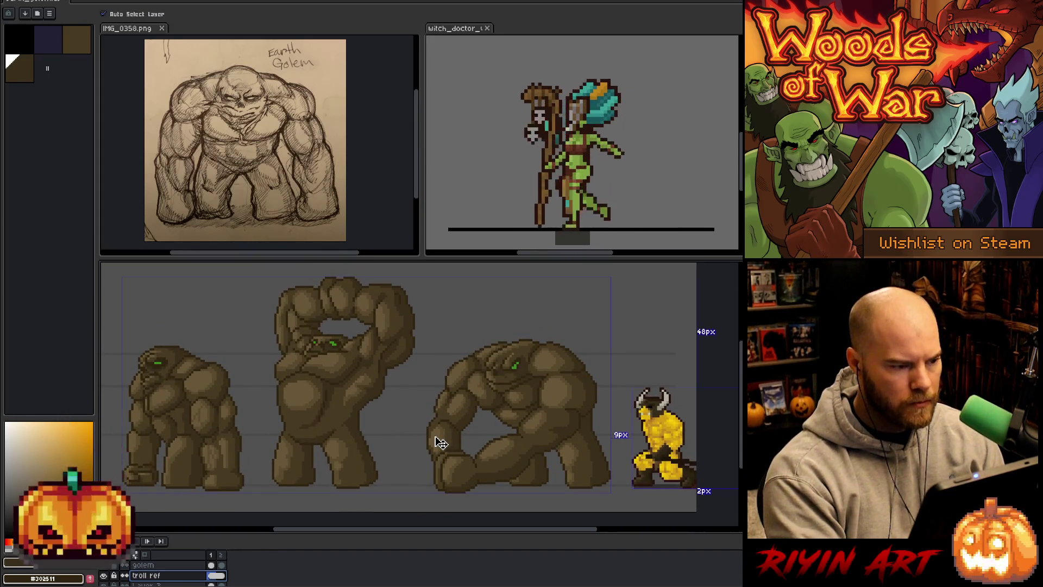
{"action": "key", "text": "space"}
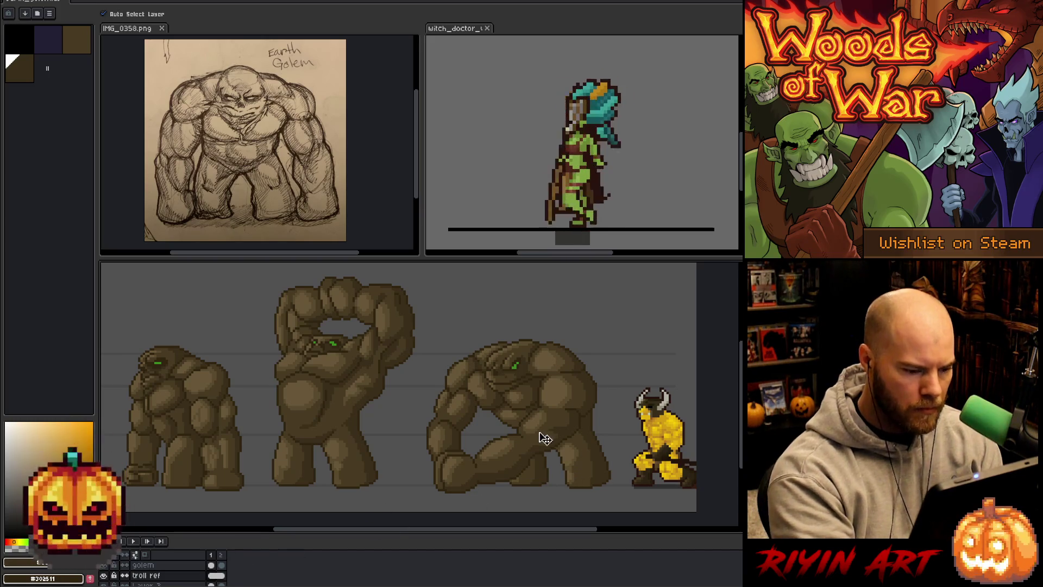
Reactivate the golem layer, sample a golem brown, and flip between the crouching and arms-raised frames.
{"action": "left_click", "coordinate": [559, 428]}
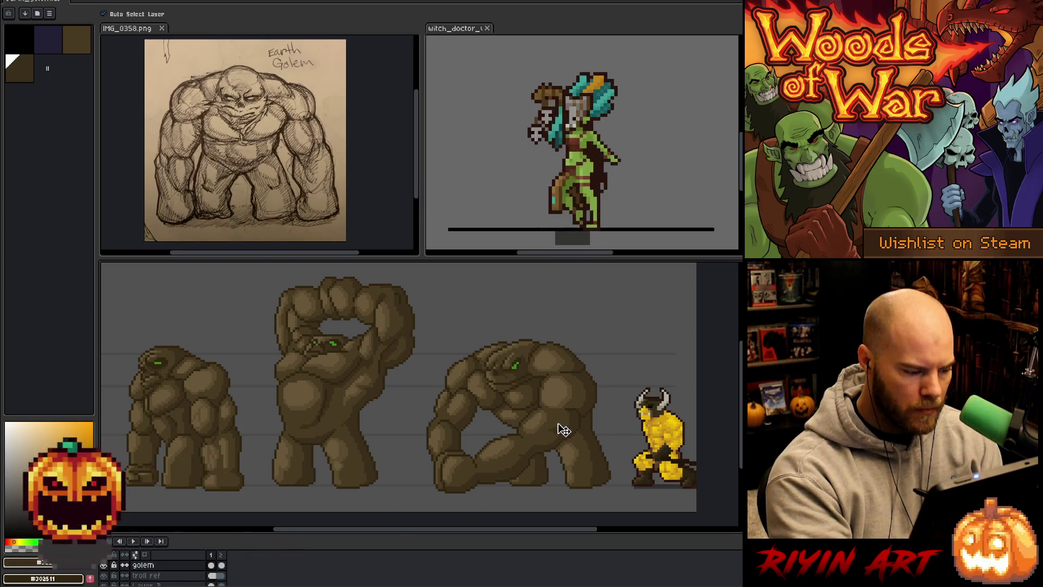
{"action": "key", "text": "i"}
{"action": "left_click", "coordinate": [568, 463]}
{"action": "key", "text": "b"}
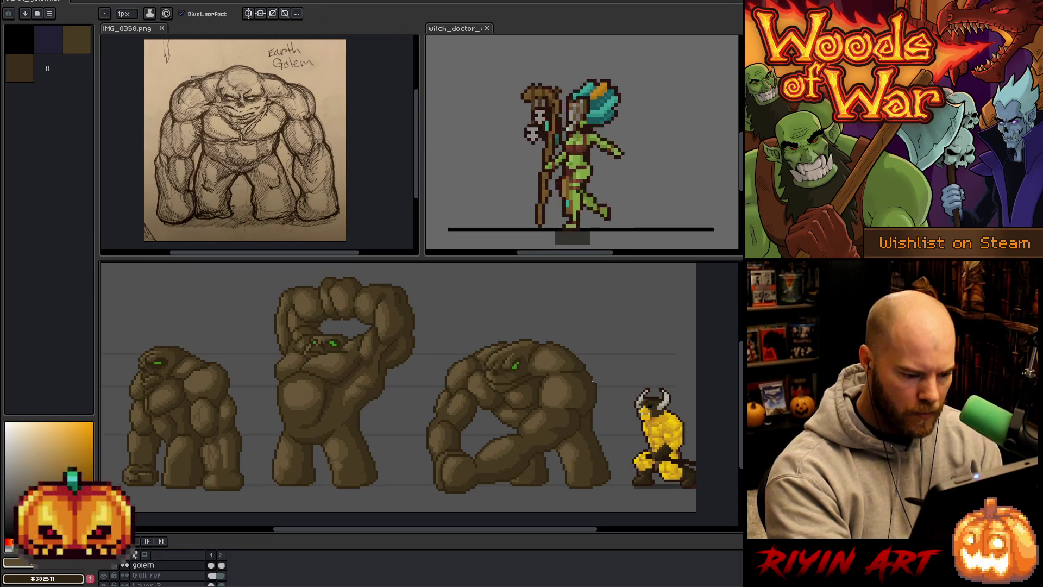
{"action": "key", "text": "Right"}
{"action": "key", "text": "Left"}
{"action": "key", "text": "Right"}
{"action": "key", "text": "Left"}
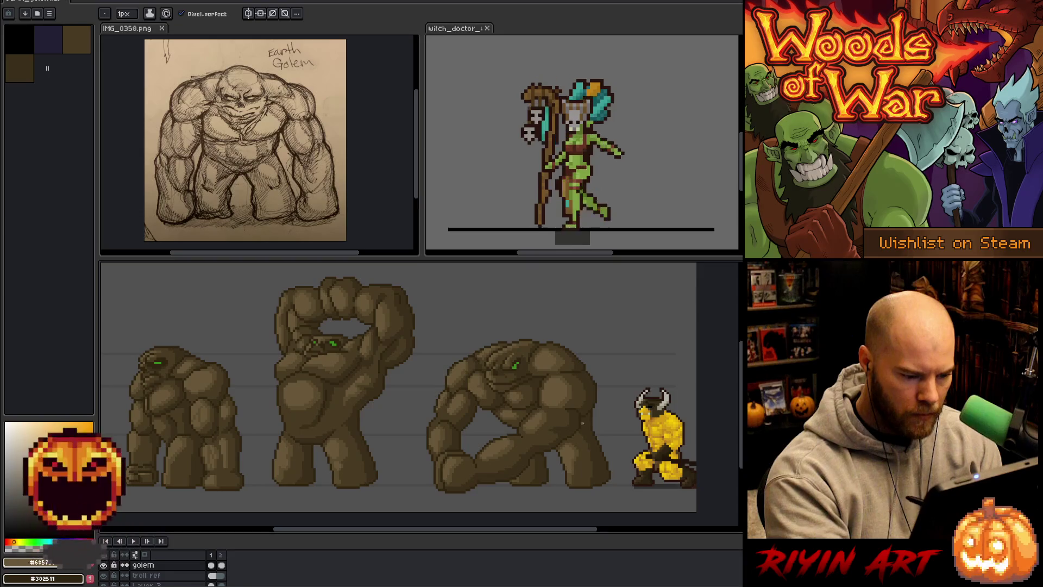
{"action": "key", "text": "Right"}
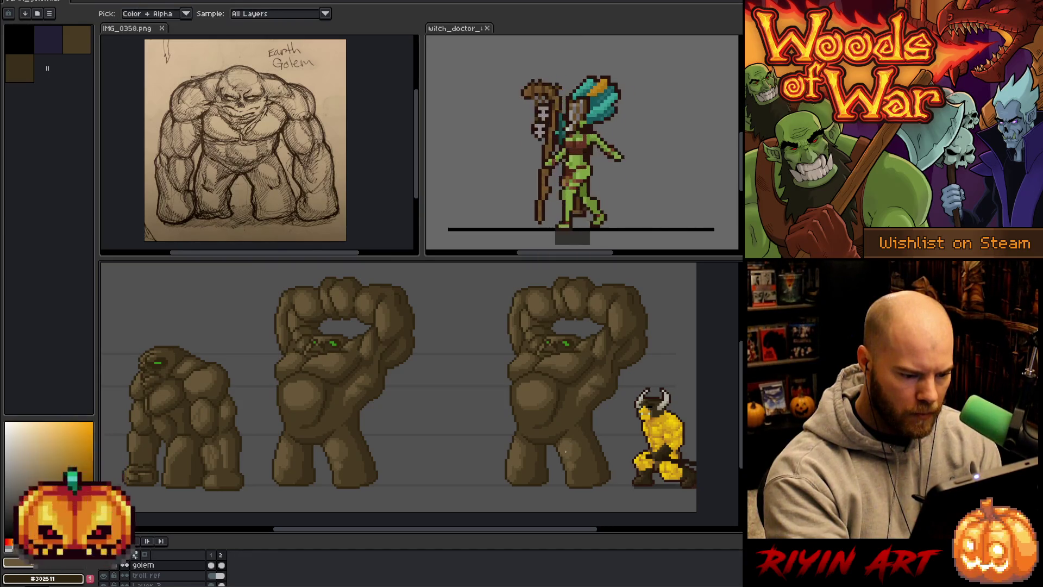
Sample dark and light golem browns on the crouching frame and play the two-frame animation.
{"action": "key", "text": "alt"}
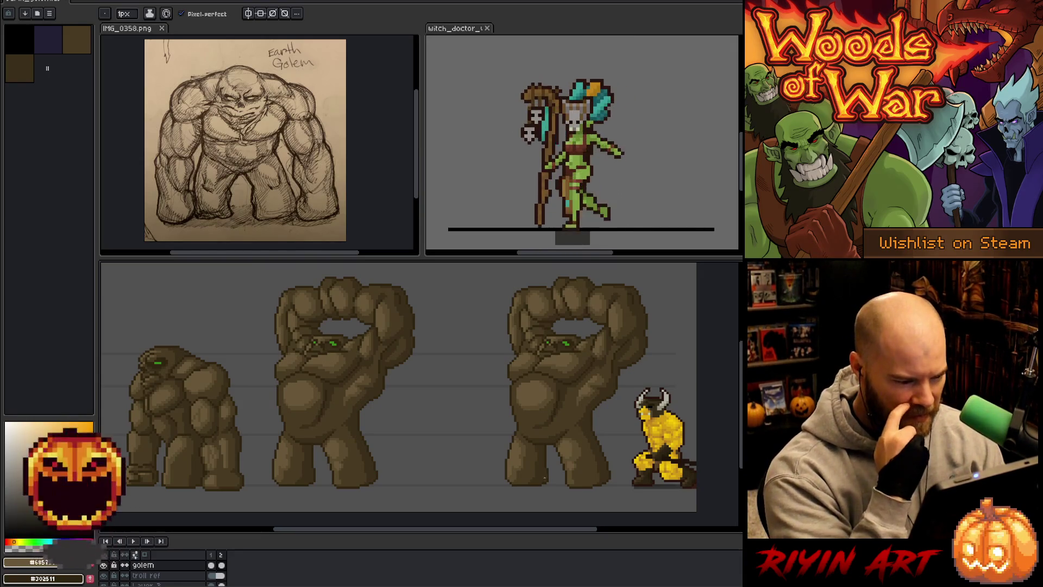
{"action": "key", "text": "Left"}
{"action": "left_click", "coordinate": [577, 462], "text": "alt"}
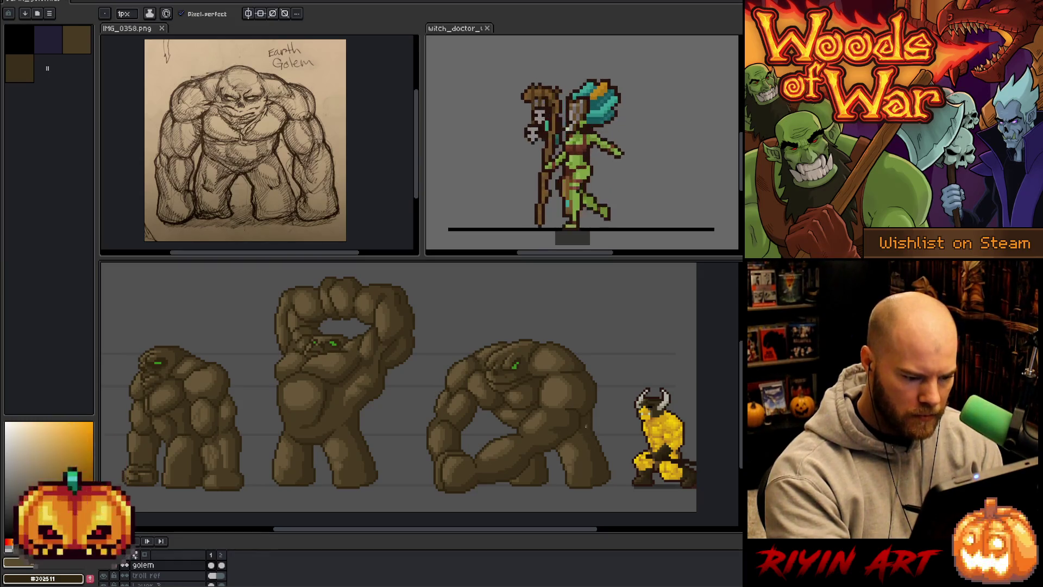
{"action": "key", "text": "Return"}
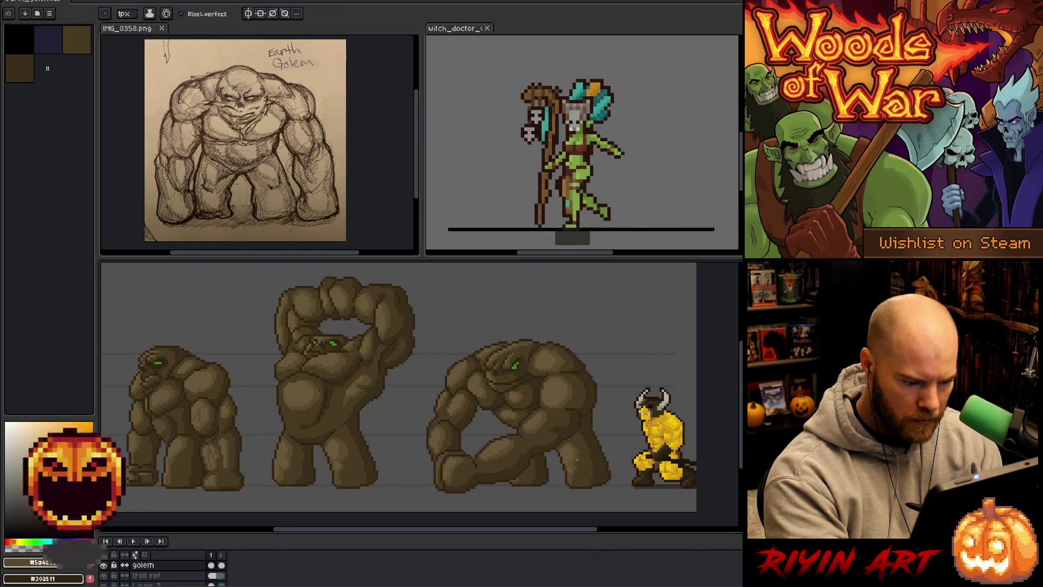
{"action": "left_click", "coordinate": [576, 463], "text": "alt"}
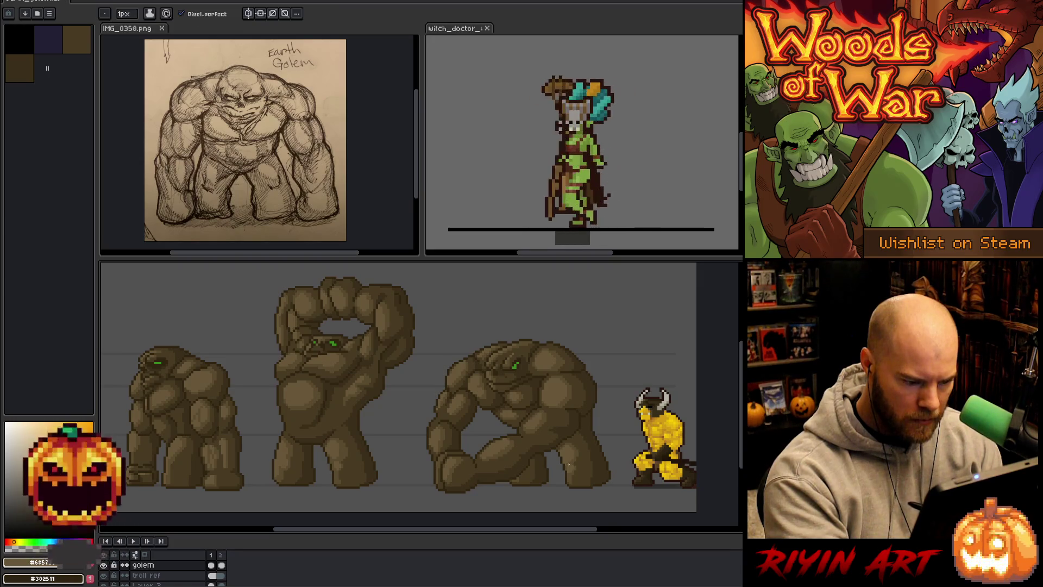
{"action": "left_click", "coordinate": [566, 471], "text": "alt"}
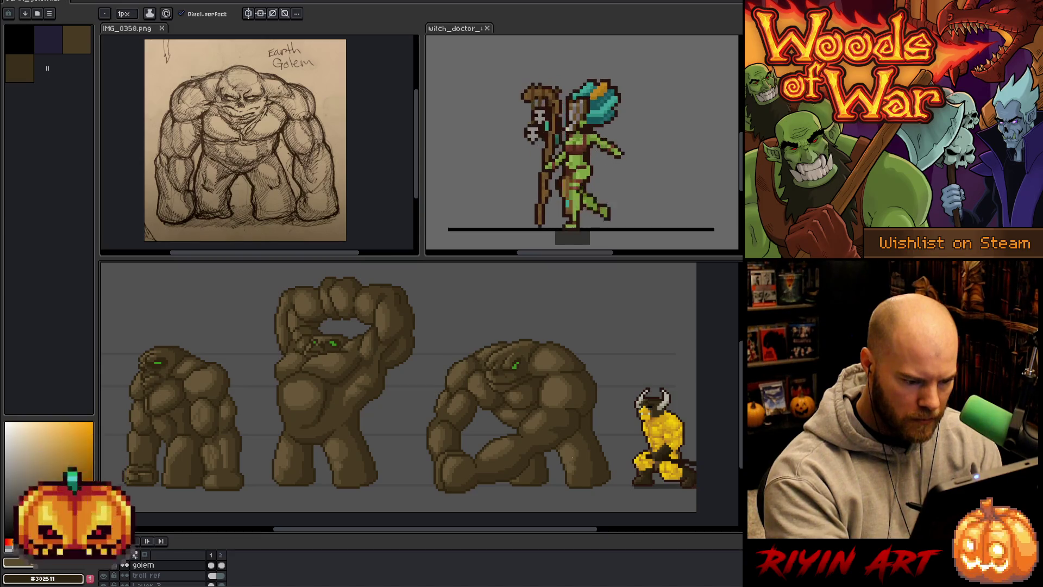
{"action": "left_click", "coordinate": [570, 469], "text": "alt"}
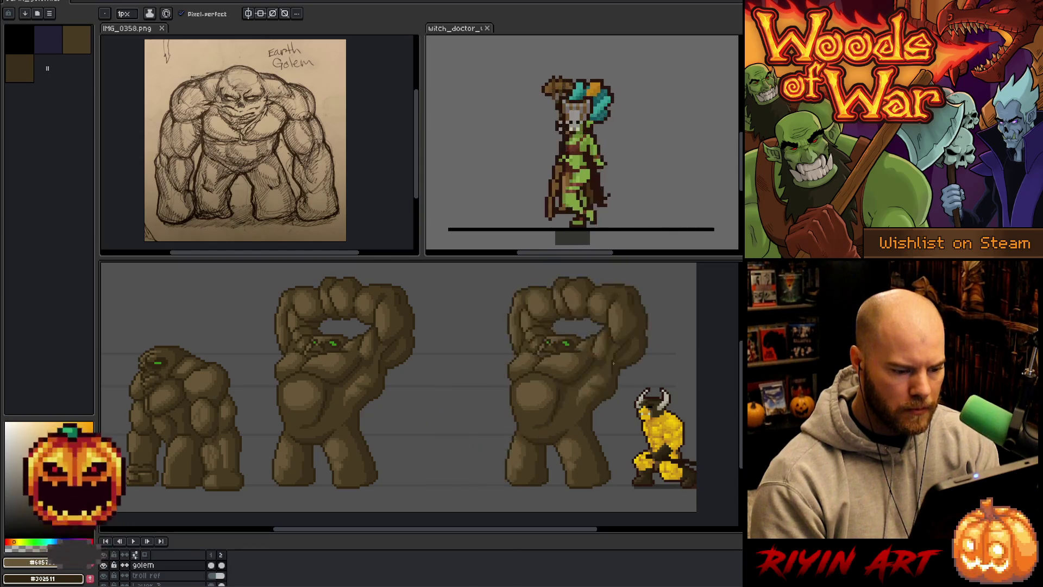
{"action": "key", "text": "space"}
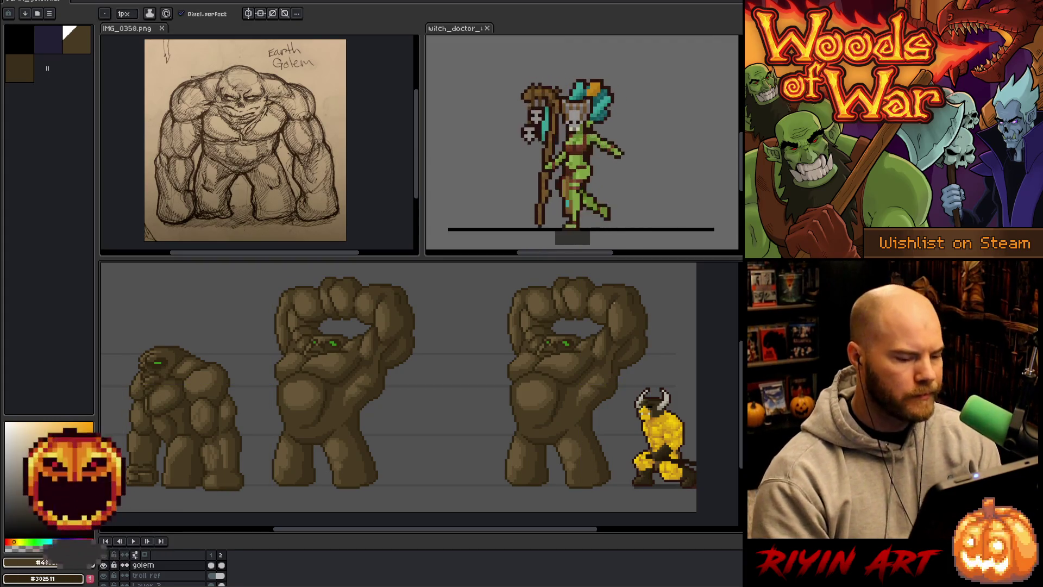
Return to the crouching frame, sample a brown, and replay then stop the golem animation.
{"action": "key", "text": "Left"}
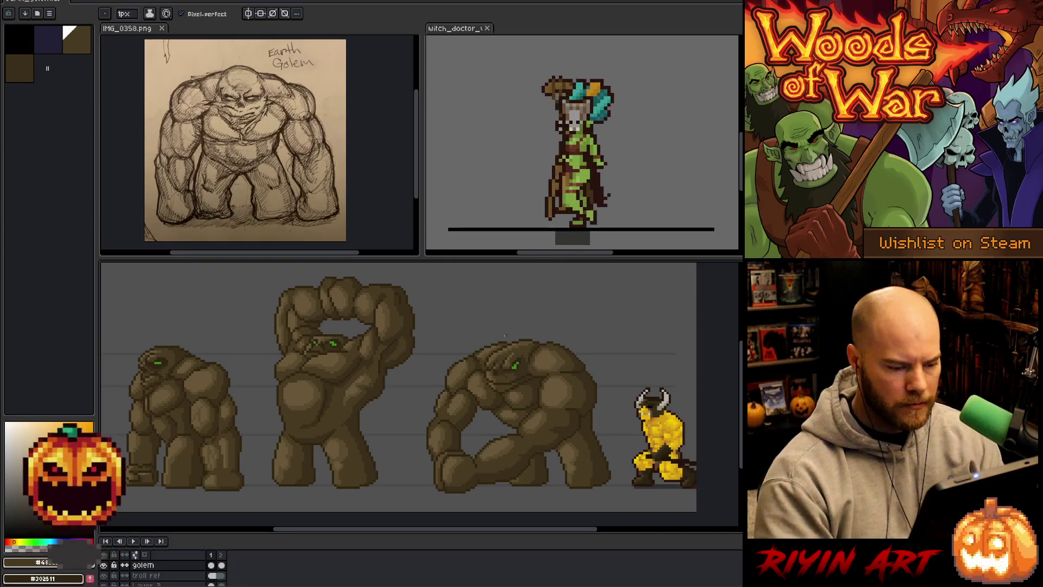
{"action": "left_click", "coordinate": [580, 444], "text": "alt"}
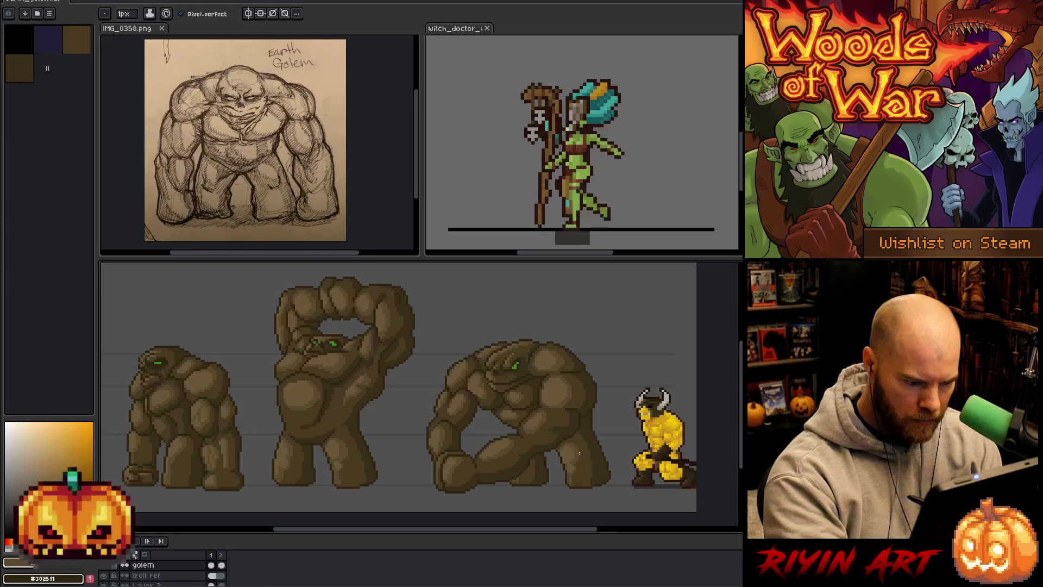
{"action": "key", "text": "Return"}
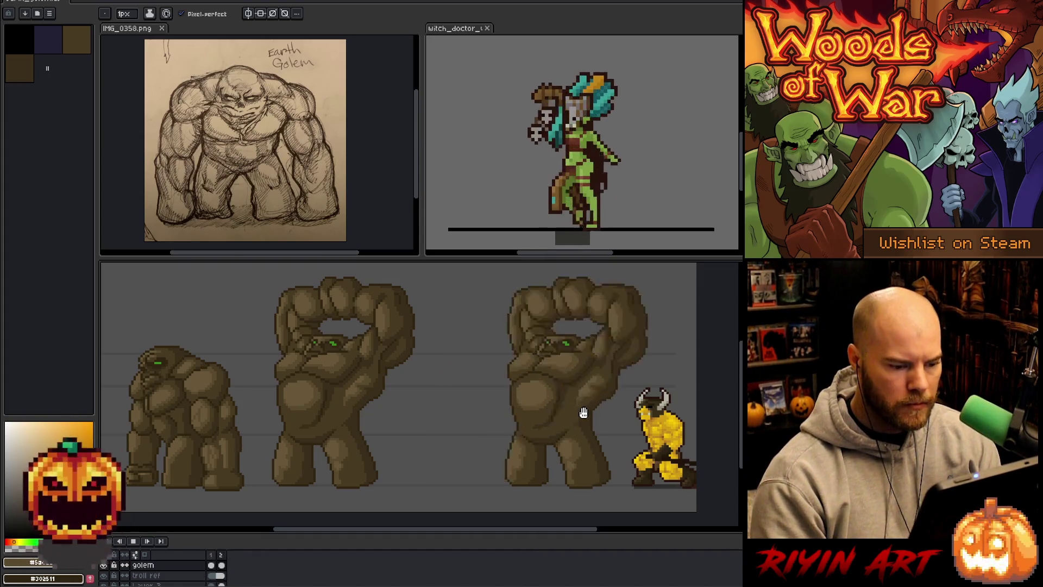
{"action": "key", "text": "Return"}
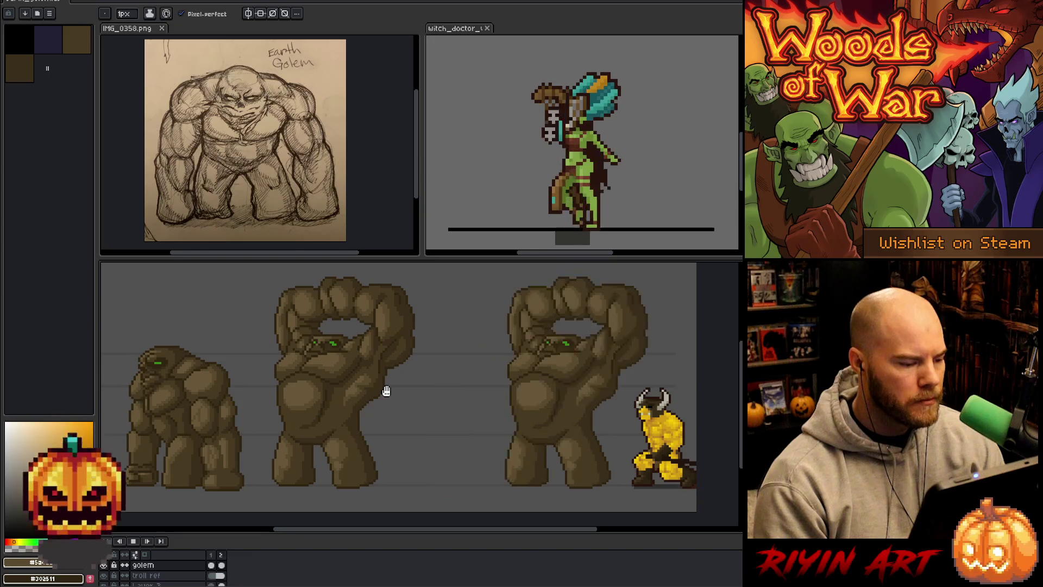
{"action": "key", "text": "Return"}
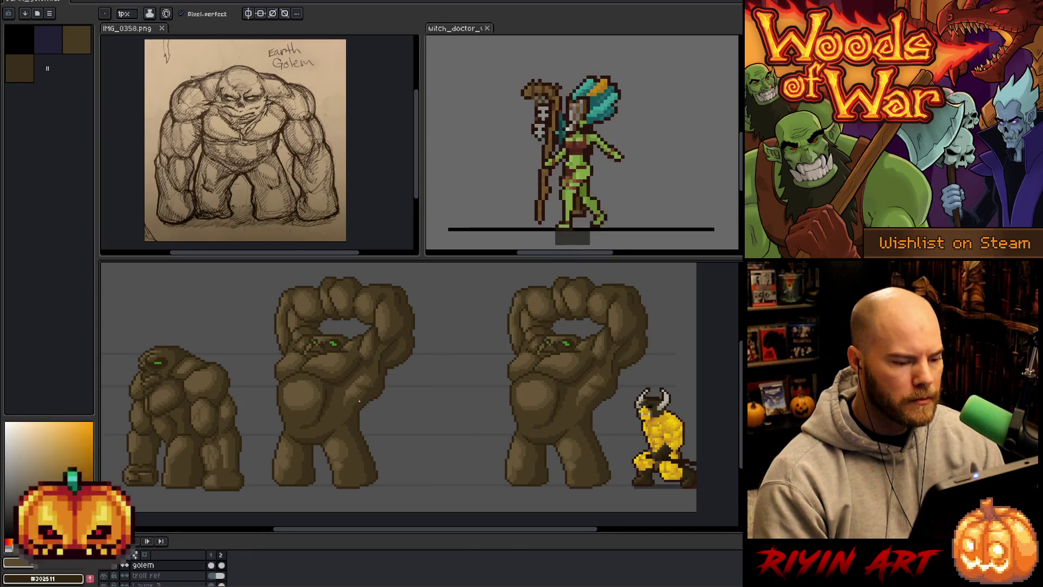
Recentre the golems and sample a lighter brown as the drawing colour.
{"action": "left_click_drag", "start_coordinate": [314, 447], "coordinate": [387, 460]}
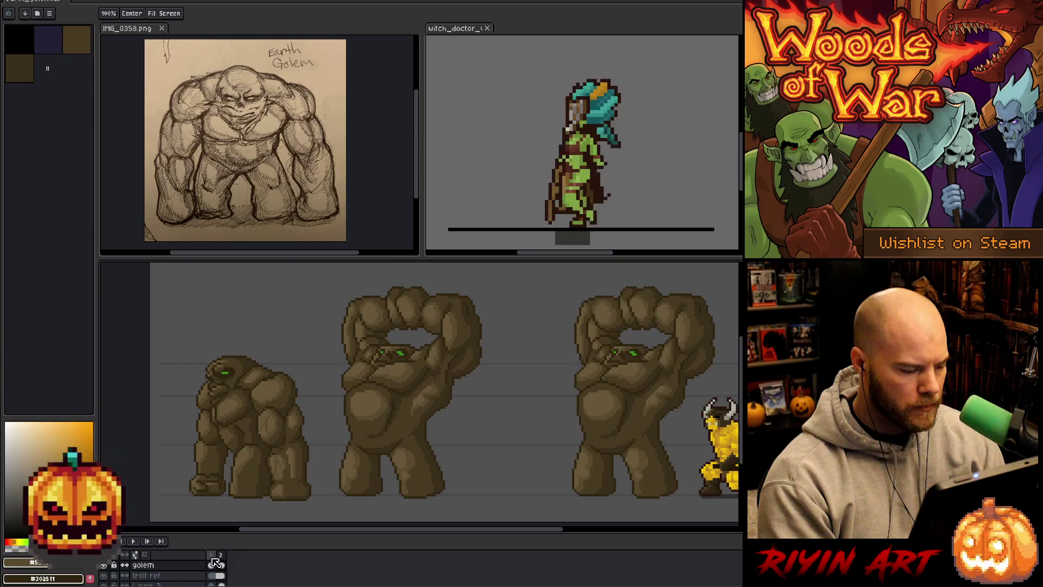
{"action": "mouse_move", "coordinate": [292, 444]}
{"action": "left_mouse_down"}
{"action": "mouse_move", "coordinate": [325, 446]}
{"action": "mouse_move", "coordinate": [280, 442]}
{"action": "left_mouse_up"}
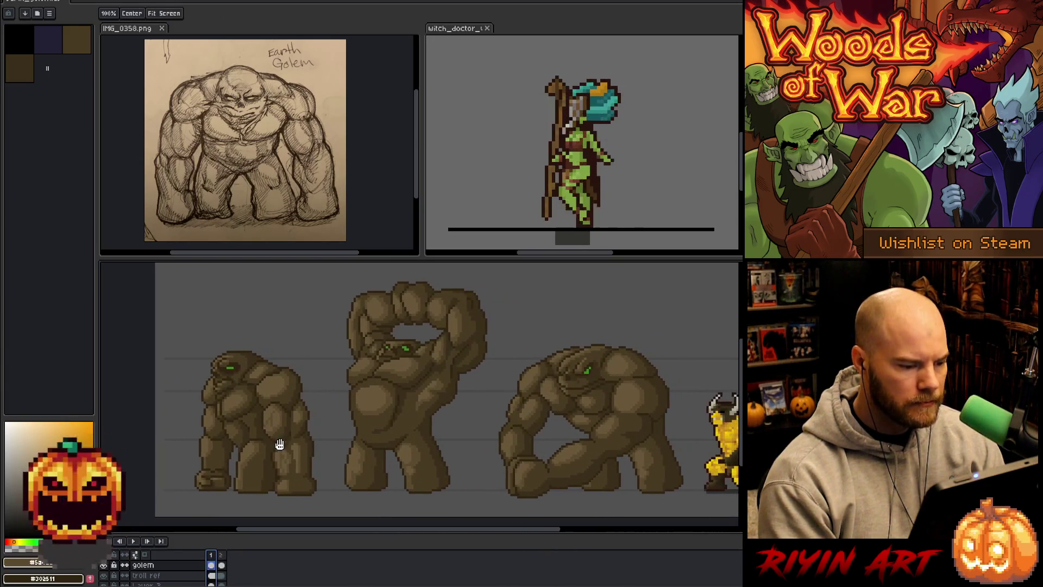
{"action": "key", "text": "i"}
{"action": "left_click", "coordinate": [276, 382]}
{"action": "key", "text": "b"}
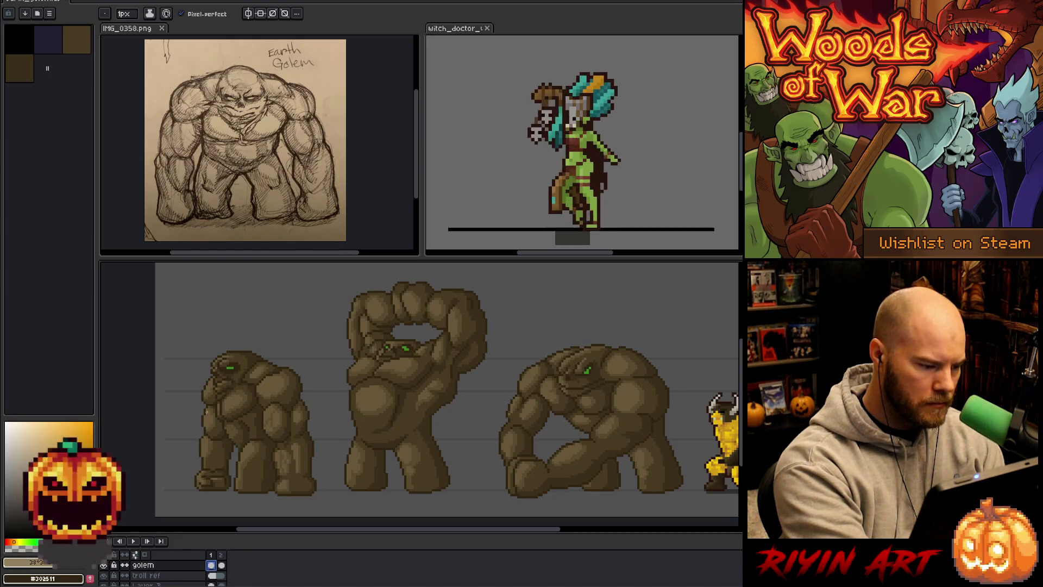
Select every darkest-brown #302511 pixel via Color Range, then clear the selection.
{"action": "key", "text": "shift+c"}
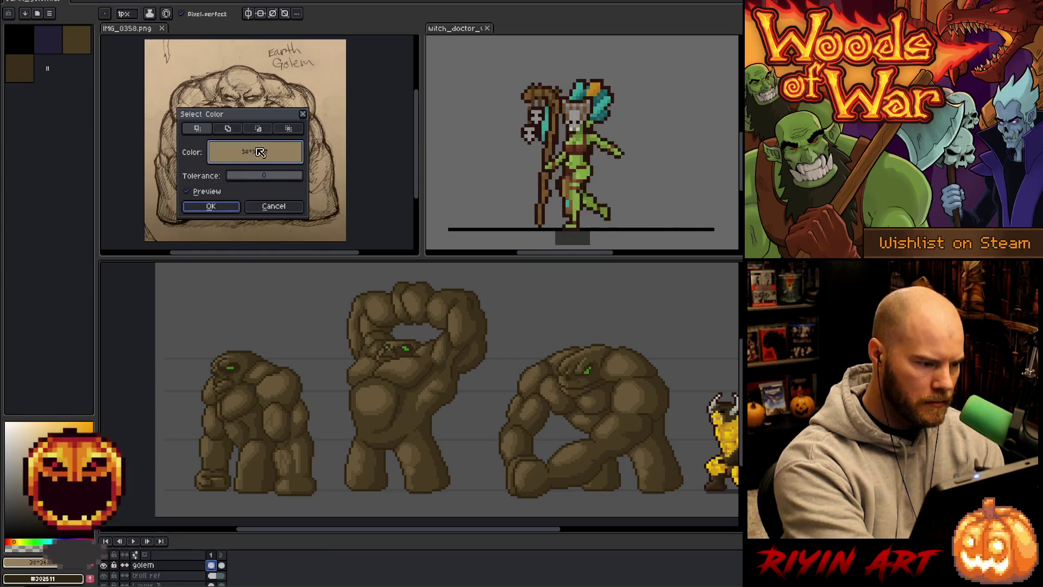
{"action": "left_click", "coordinate": [210, 206]}
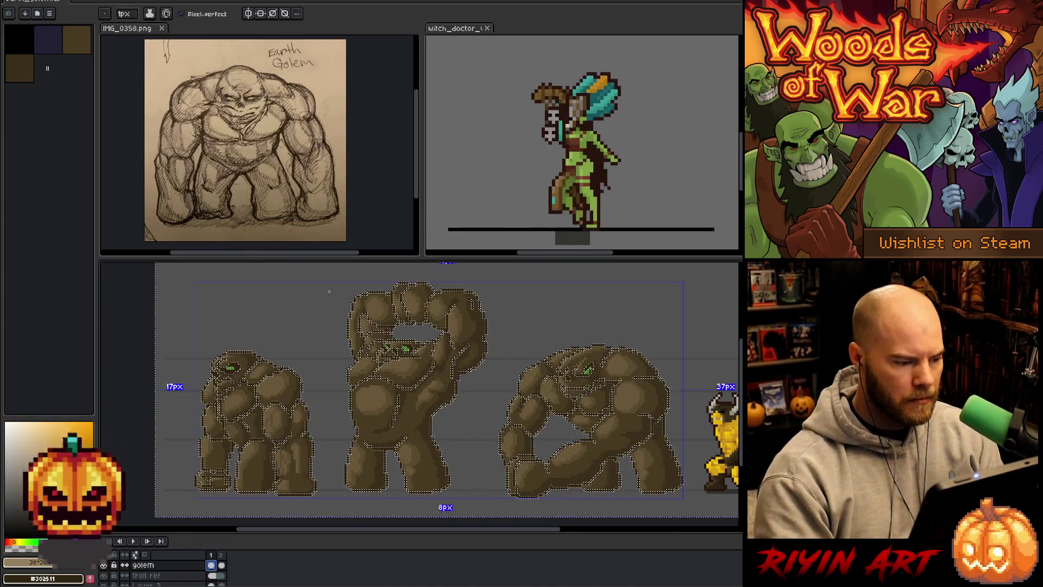
{"action": "key", "text": "ctrl+d"}
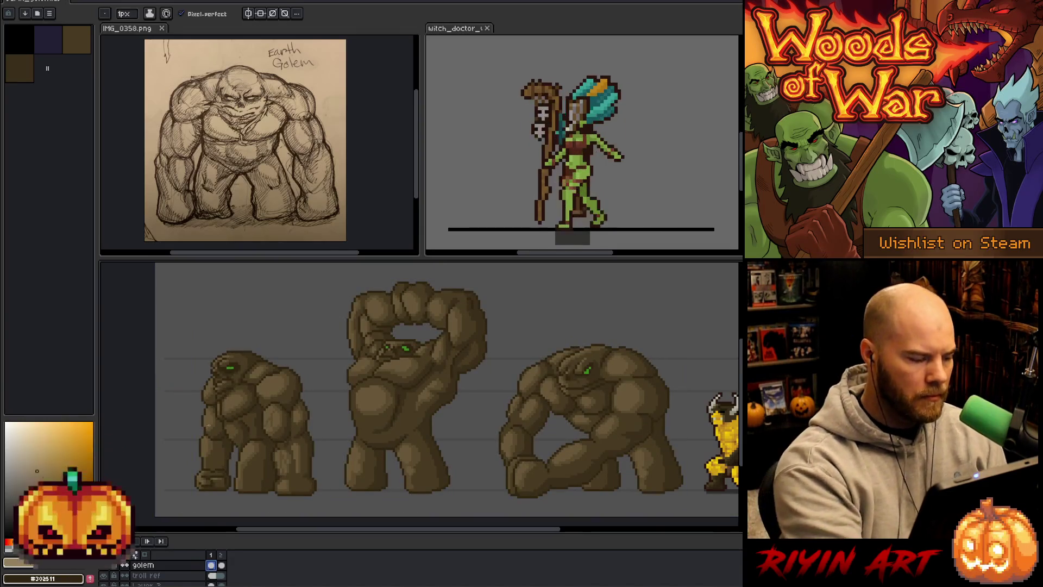
{"action": "scroll", "coordinate": [367, 390], "scroll_direction": "up", "scroll_amount": 1}
{"action": "scroll", "coordinate": [368, 391], "scroll_direction": "up", "scroll_amount": 1}
{"action": "scroll", "coordinate": [368, 391], "scroll_direction": "up", "scroll_amount": 1}
{"action": "scroll", "coordinate": [349, 349], "scroll_direction": "down", "scroll_amount": 1}
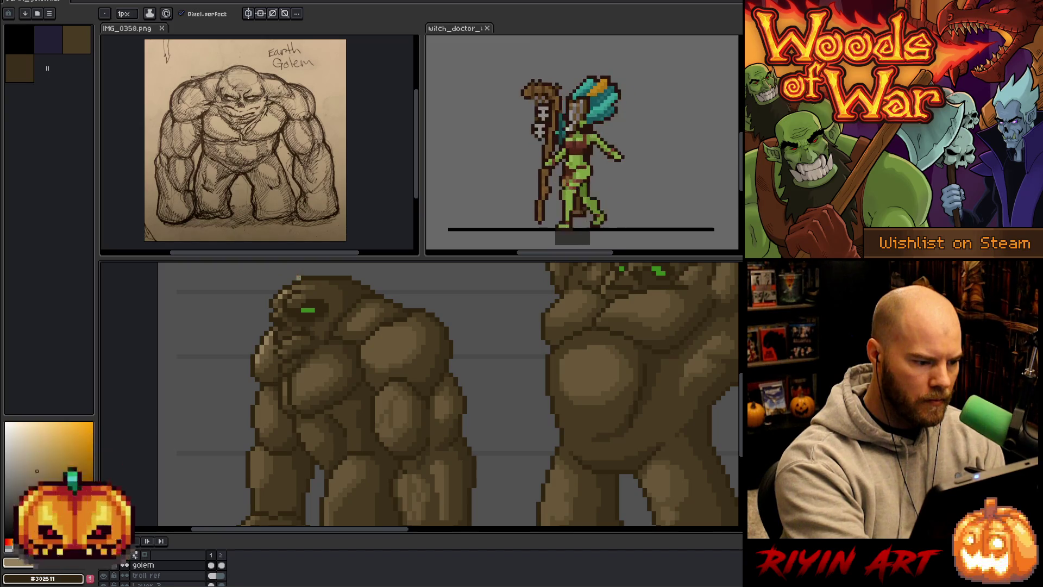
{"action": "scroll", "coordinate": [367, 401], "scroll_direction": "down", "scroll_amount": 2}
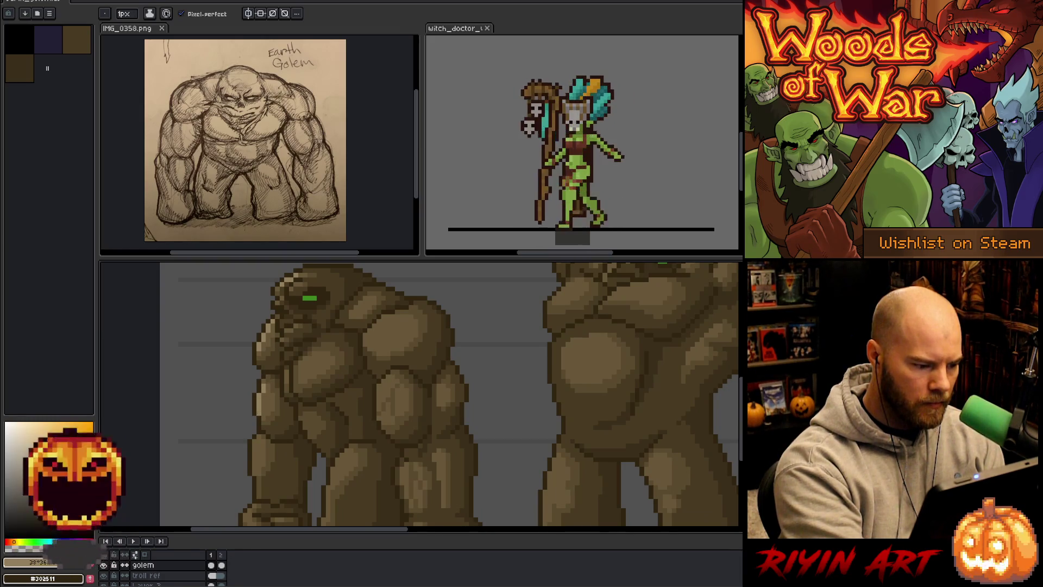
{"action": "scroll", "coordinate": [329, 421], "scroll_direction": "down", "scroll_amount": 3}
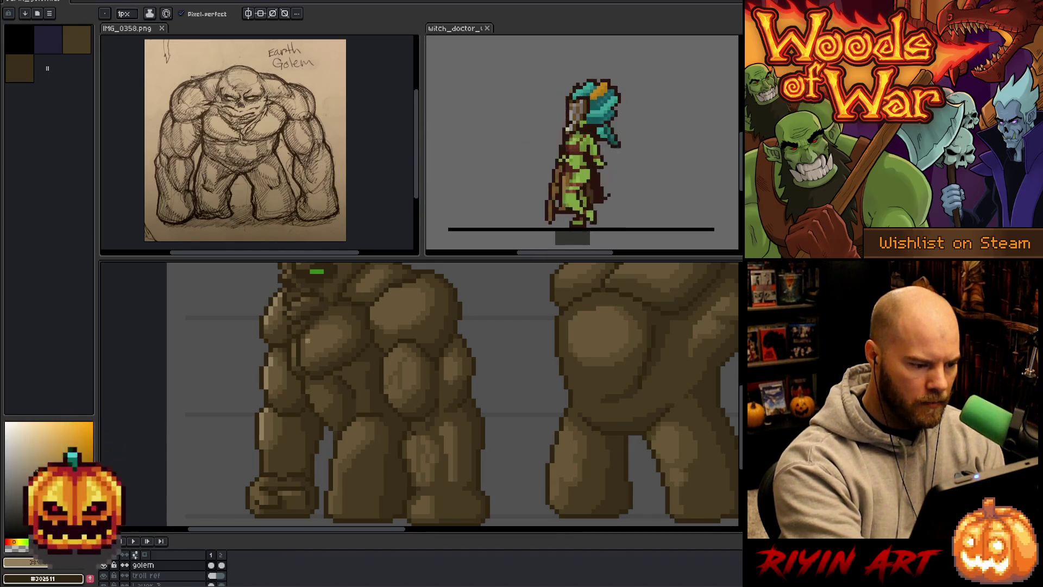
{"action": "scroll", "coordinate": [335, 299], "scroll_direction": "up", "scroll_amount": 3}
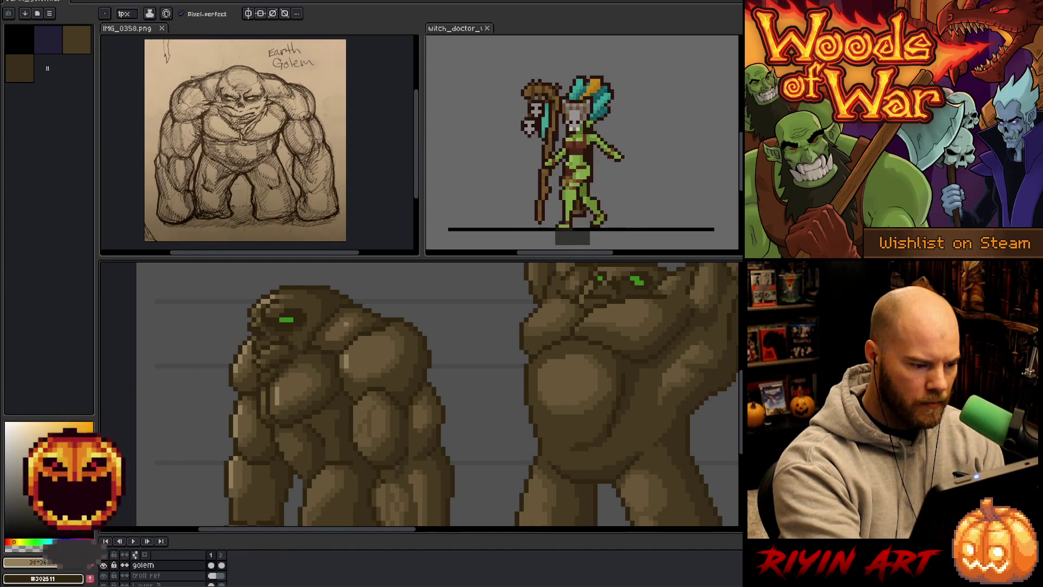
Touch up highlights on the hunched golem's upper body and feet with the 1px Pencil.
{"action": "left_click_drag", "start_coordinate": [365, 380], "coordinate": [361, 338]}
{"action": "key", "text": "space"}
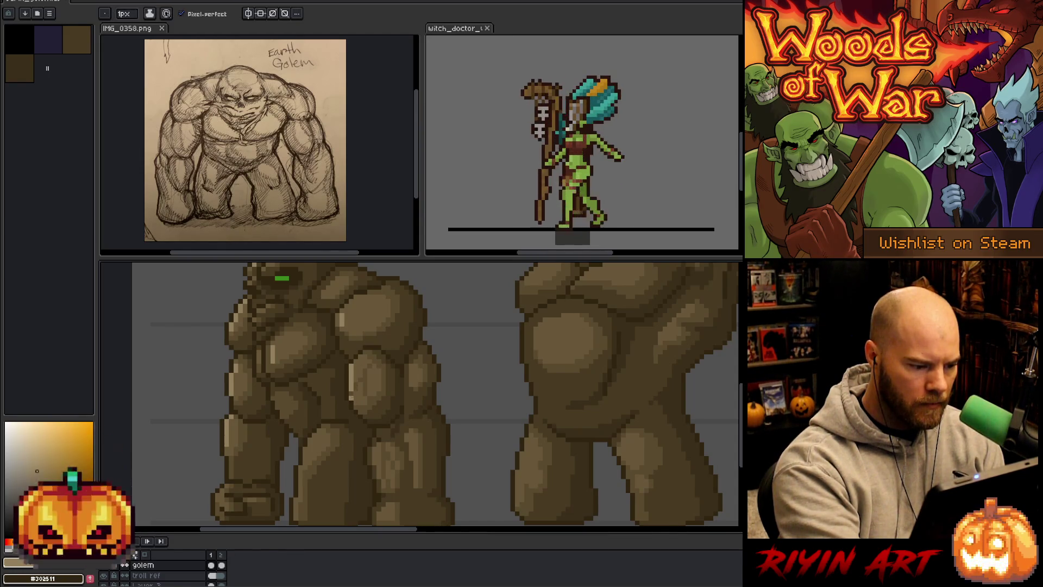
{"action": "key", "text": "b"}
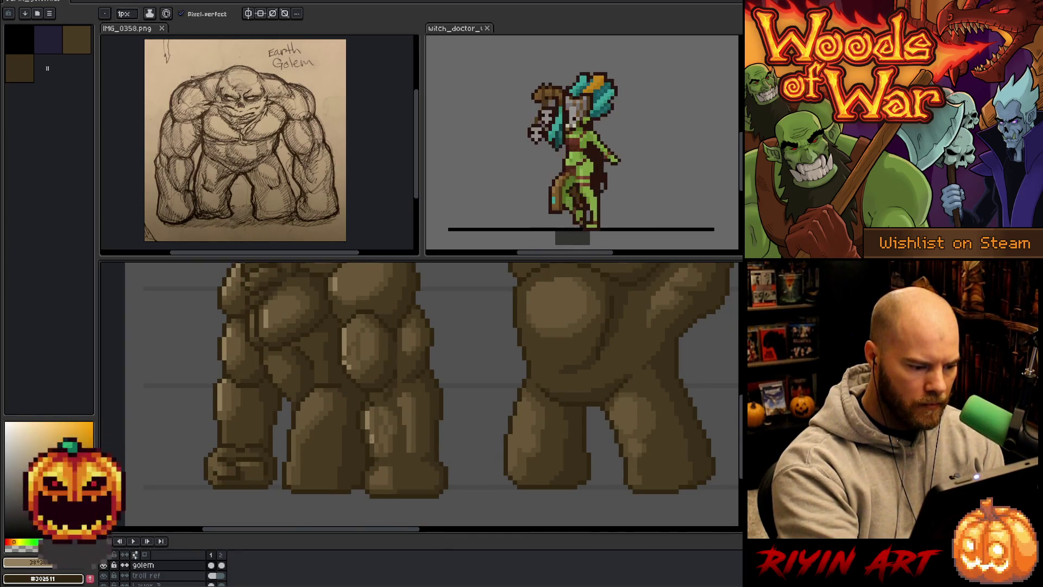
{"action": "key", "text": "h"}
{"action": "left_click_drag", "start_coordinate": [358, 379], "coordinate": [381, 415]}
{"action": "key", "text": "b"}
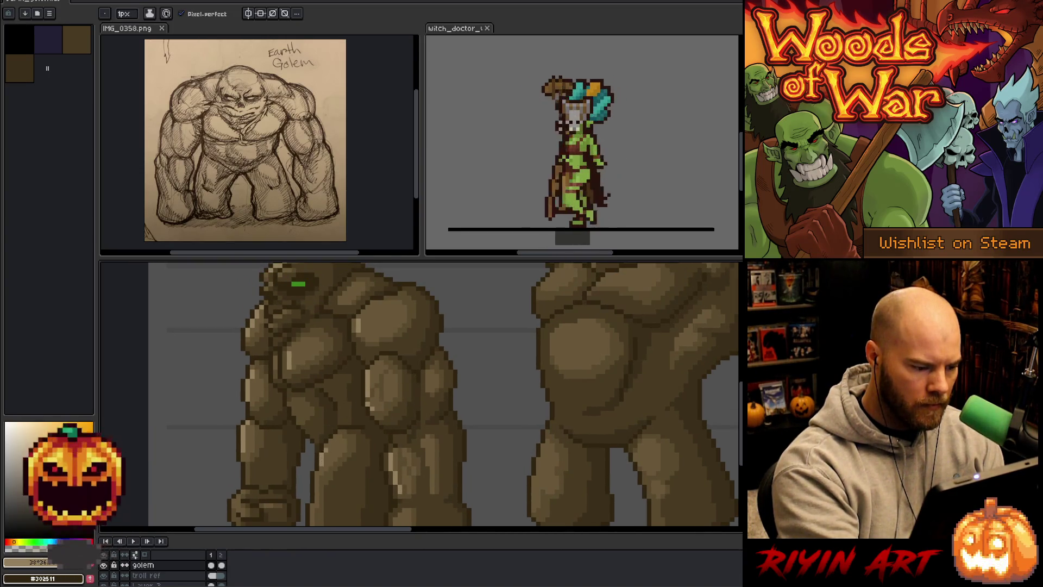
{"action": "left_click_drag", "start_coordinate": [335, 435], "coordinate": [351, 382]}
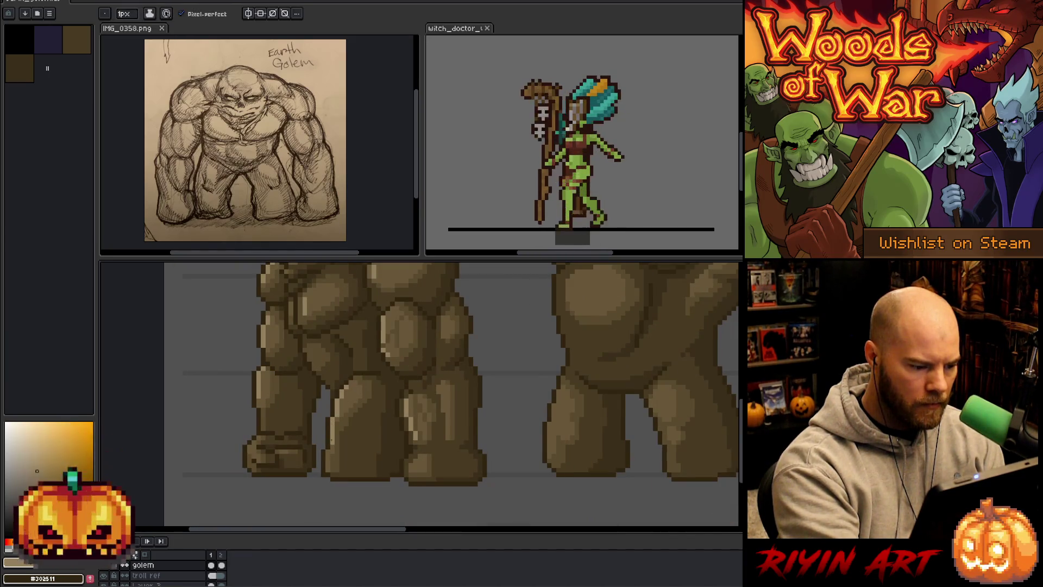
{"action": "scroll", "coordinate": [335, 434], "scroll_direction": "up", "scroll_amount": 1}
Pick a darker brown from the golem and shade around its head and torso.
{"action": "key", "text": "i"}
{"action": "key", "text": "b"}
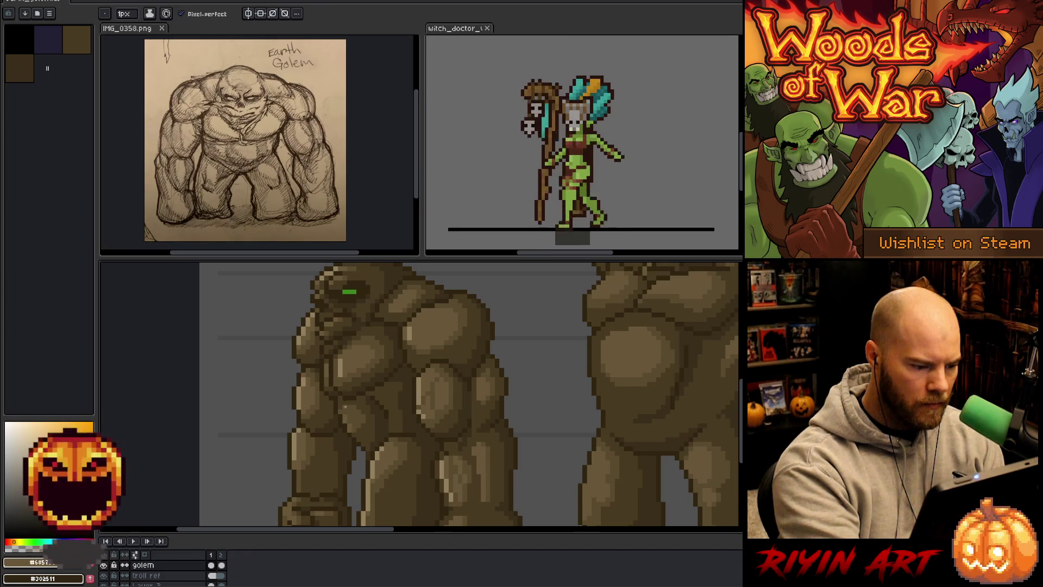
{"action": "left_click", "coordinate": [351, 403], "text": "alt"}
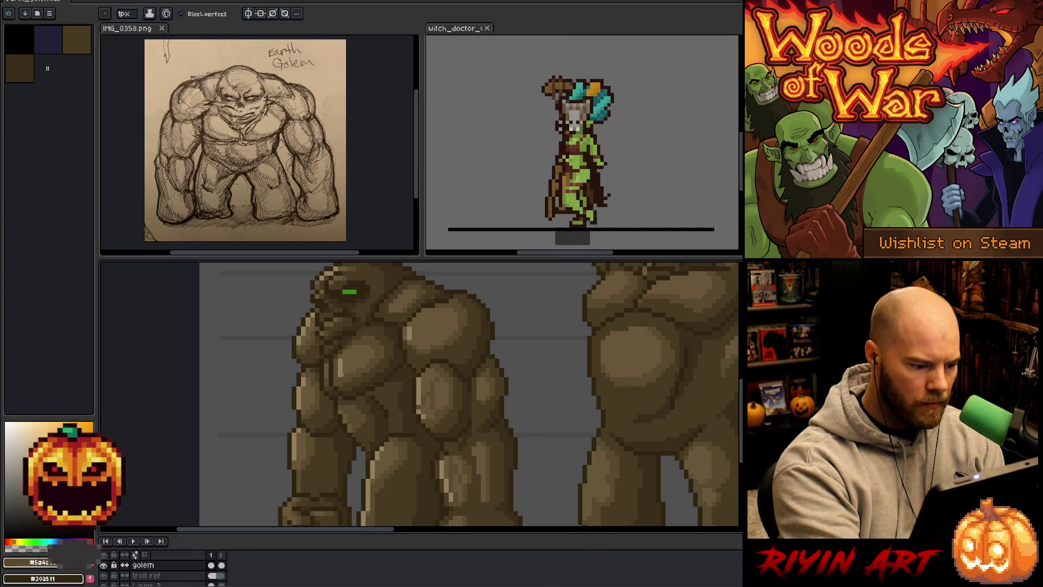
{"action": "key", "text": "v"}
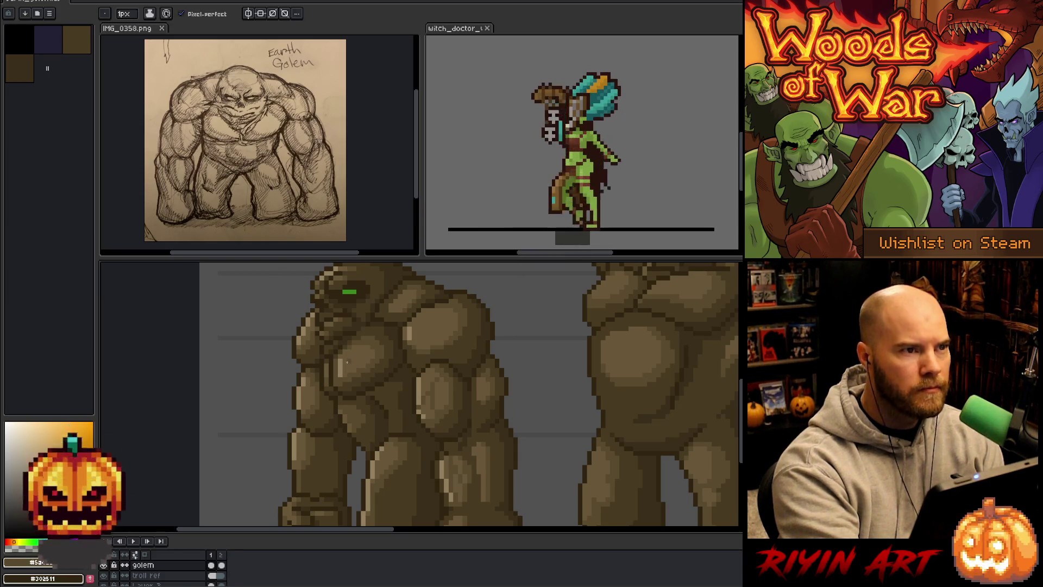
{"action": "left_click_drag", "start_coordinate": [361, 408], "coordinate": [370, 438]}
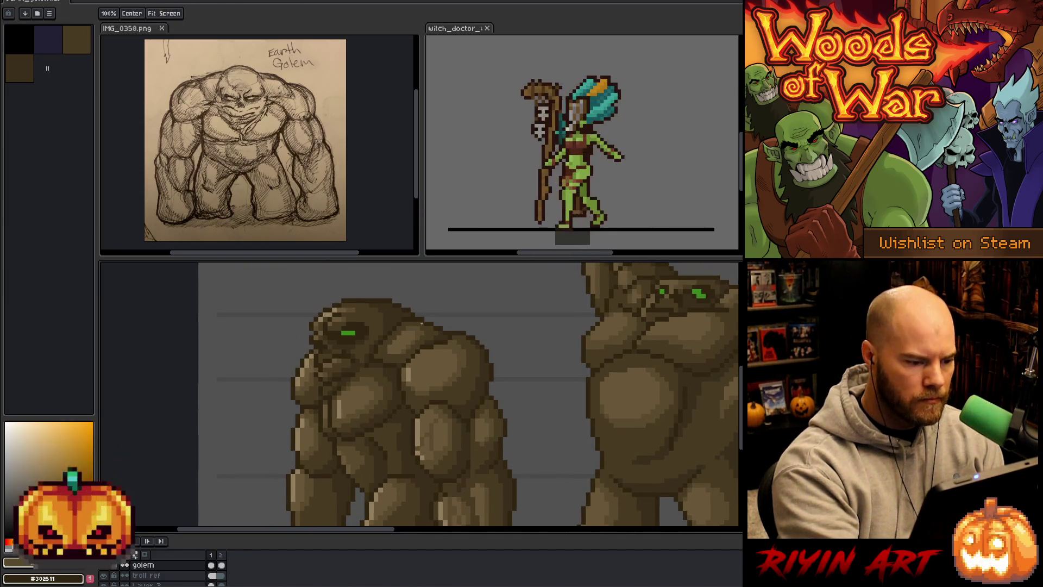
{"action": "key", "text": "alt"}
{"action": "key", "text": "space"}
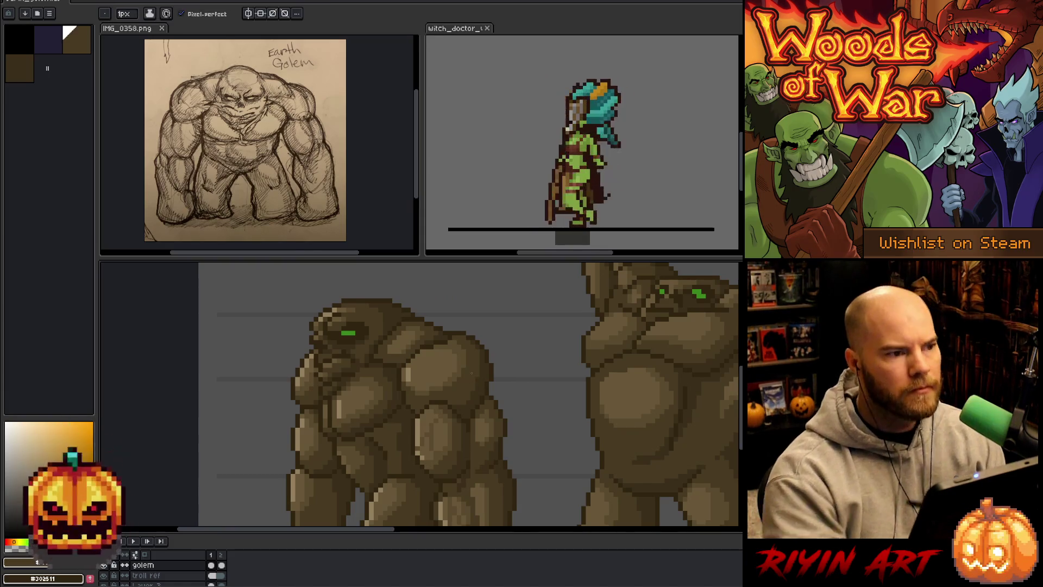
{"action": "left_click_drag", "start_coordinate": [467, 415], "coordinate": [446, 389]}
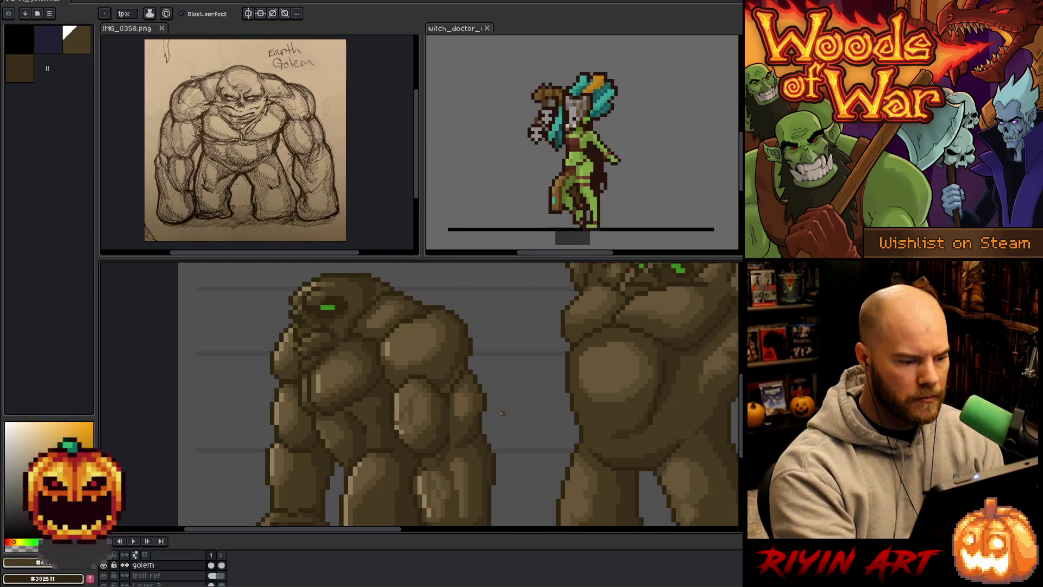
Alternate dark, mid and light browns to shade the hunched golem's legs and body.
{"action": "left_click_drag", "start_coordinate": [500, 413], "coordinate": [504, 374]}
{"action": "key", "text": "b"}
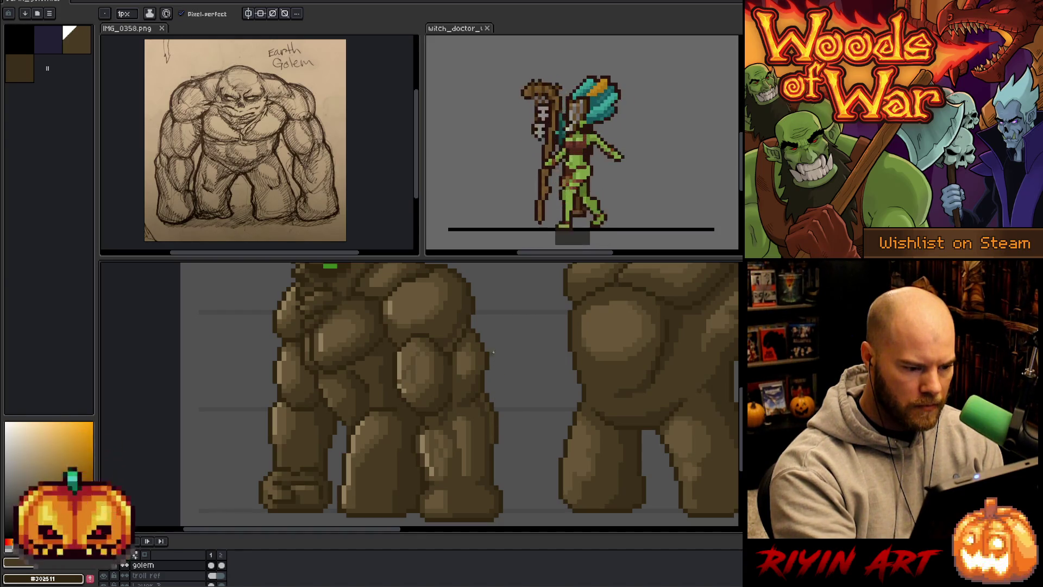
{"action": "left_click", "coordinate": [480, 381], "text": "alt"}
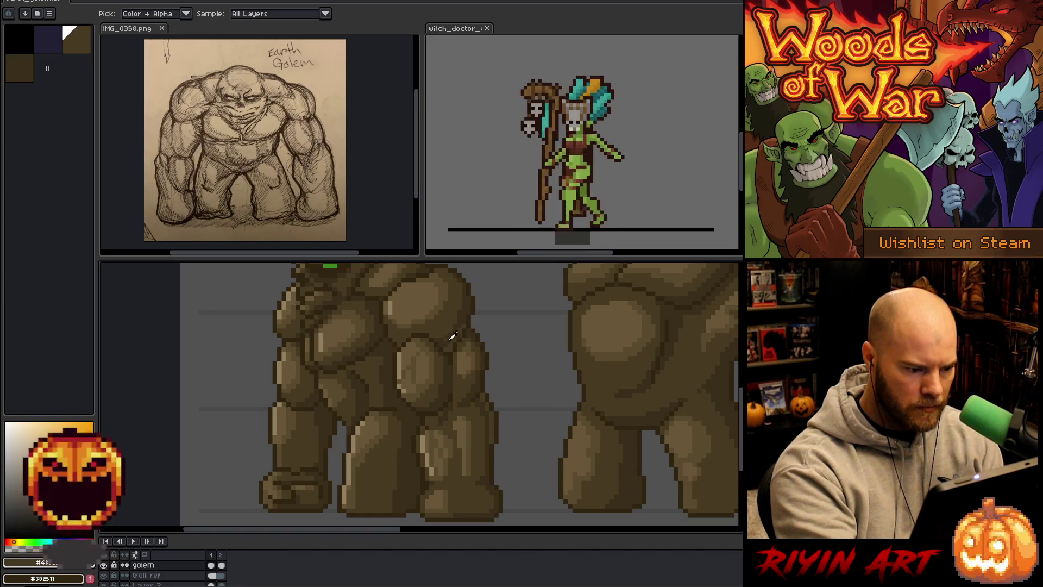
{"action": "left_click", "coordinate": [441, 403], "text": "alt"}
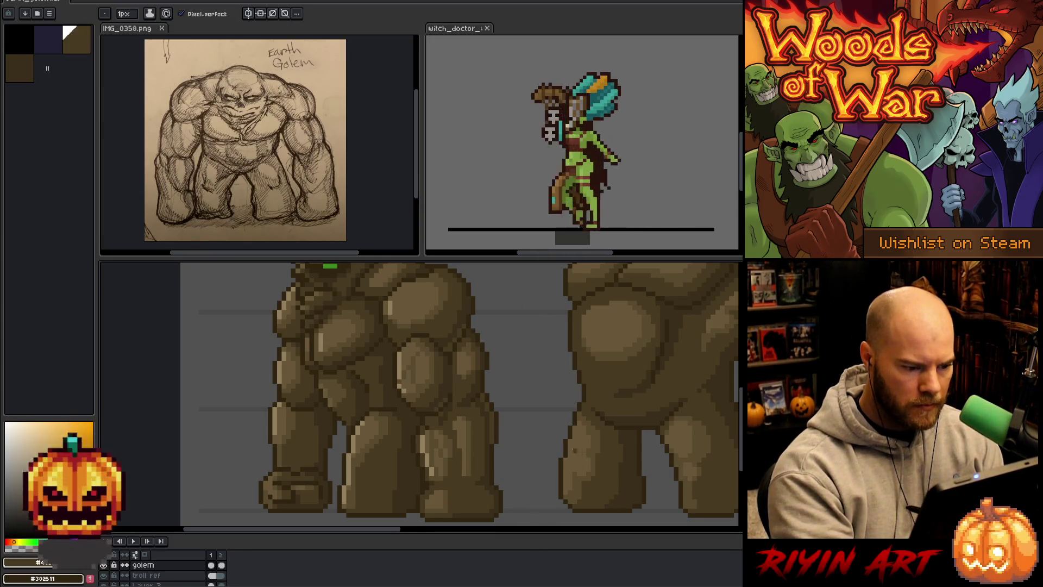
{"action": "left_click", "coordinate": [315, 395], "text": "alt"}
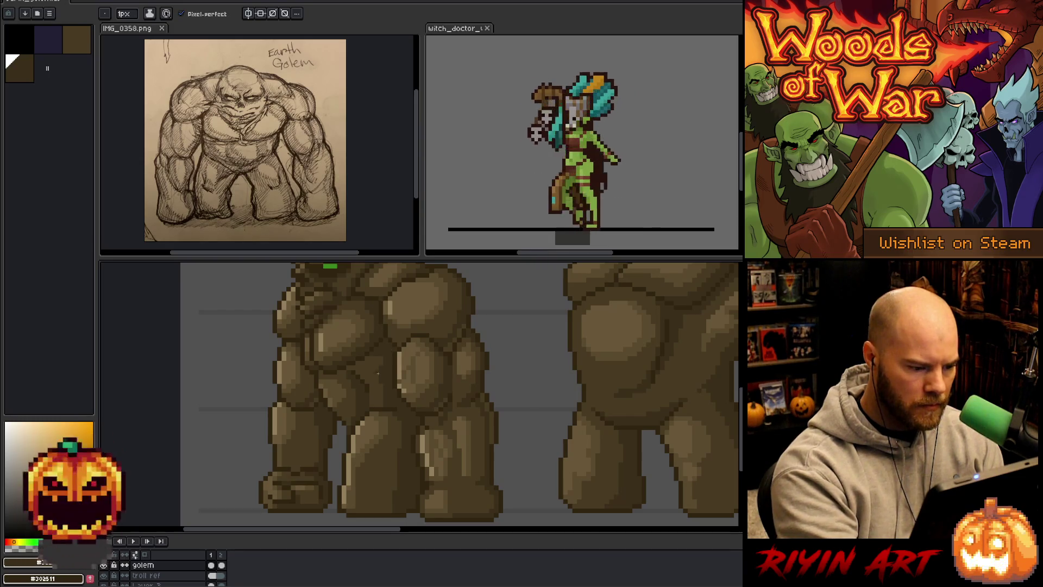
{"action": "key", "text": "alt"}
{"action": "left_click", "coordinate": [317, 397], "text": "alt"}
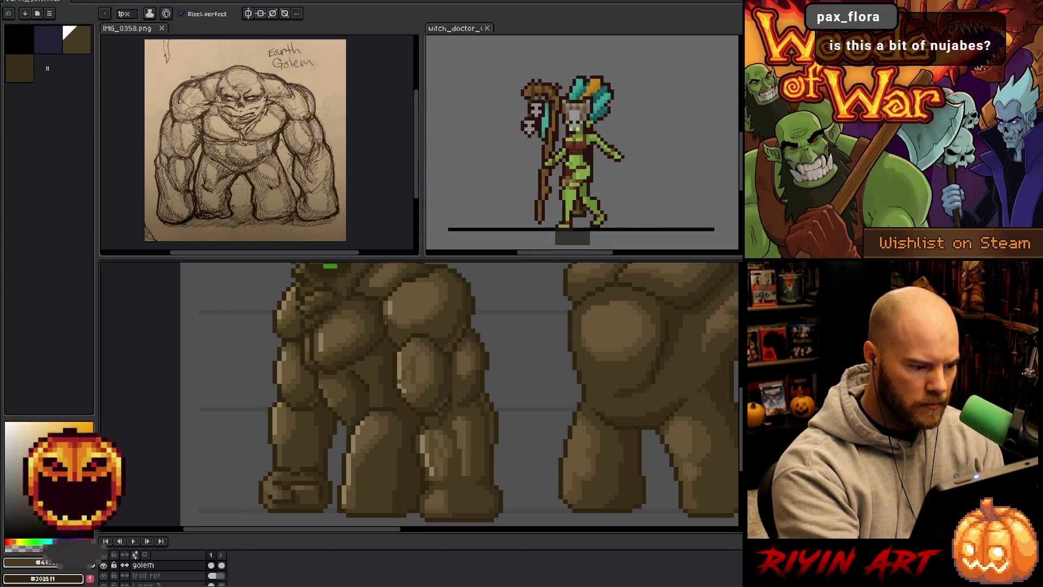
{"action": "left_click", "coordinate": [369, 345], "text": "alt"}
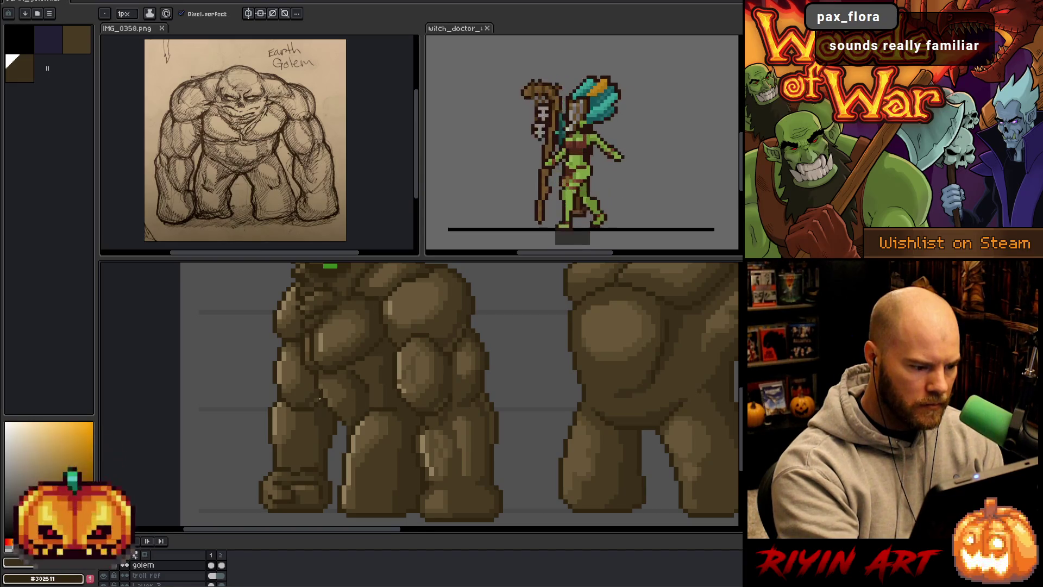
{"action": "key", "text": "alt"}
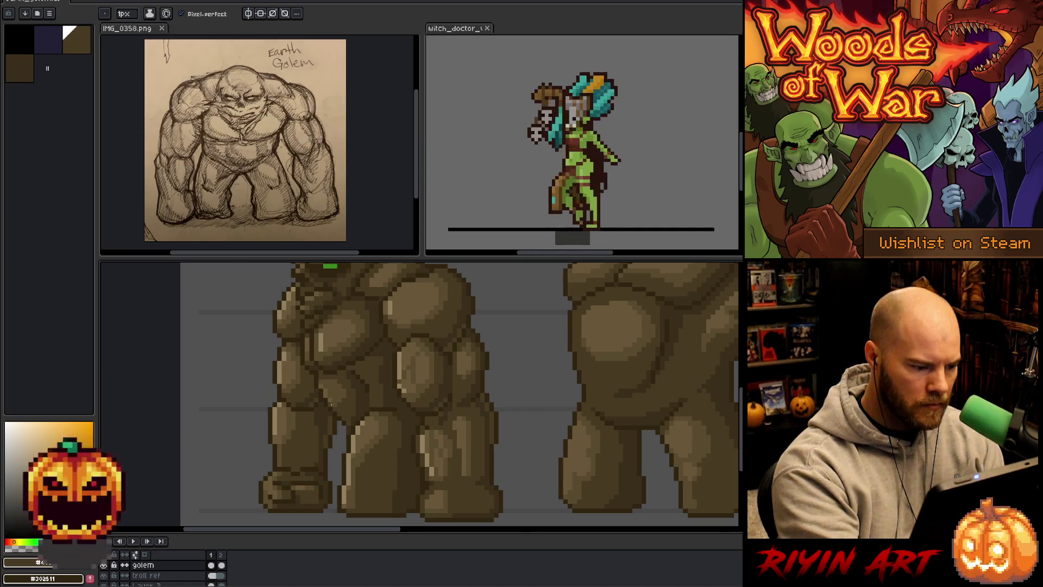
{"action": "scroll", "coordinate": [424, 339], "scroll_direction": "down", "scroll_amount": 1}
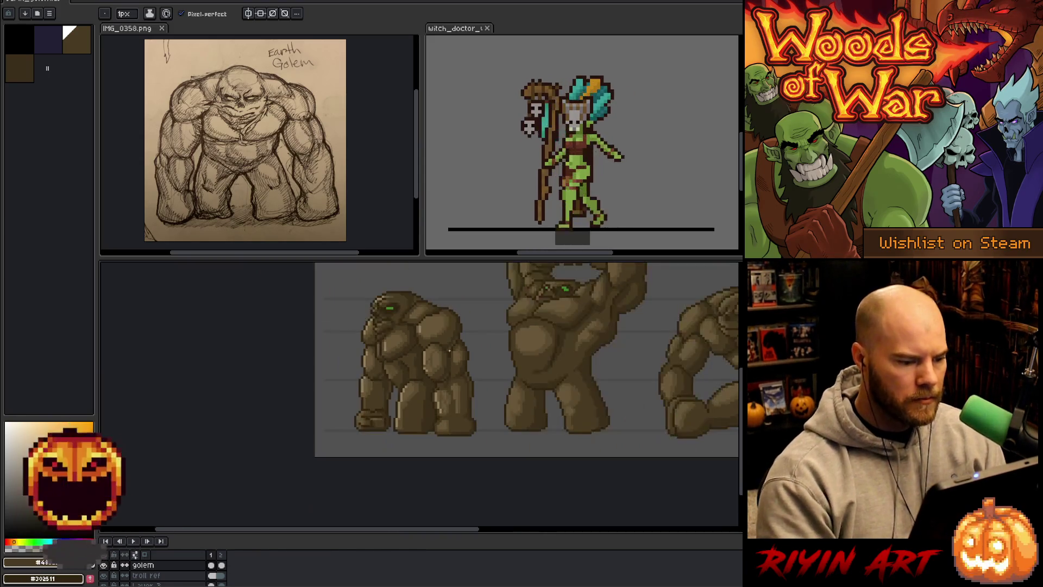
View all three golem poses and sample a darker brown from the hunched golem.
{"action": "left_click_drag", "start_coordinate": [459, 361], "coordinate": [387, 404]}
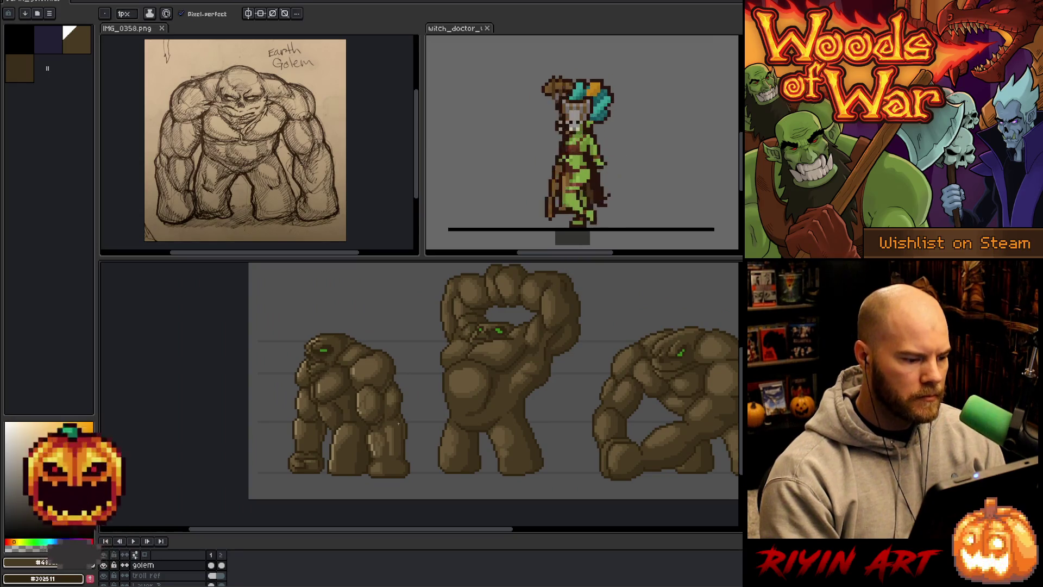
{"action": "scroll", "coordinate": [320, 405], "scroll_direction": "up", "scroll_amount": 1}
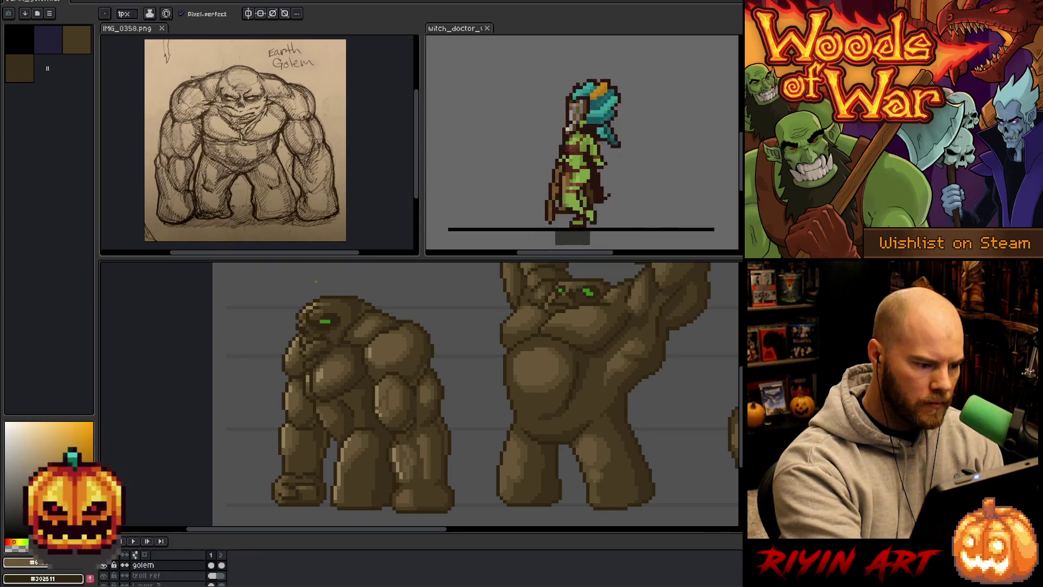
{"action": "left_click", "coordinate": [312, 348], "text": "alt"}
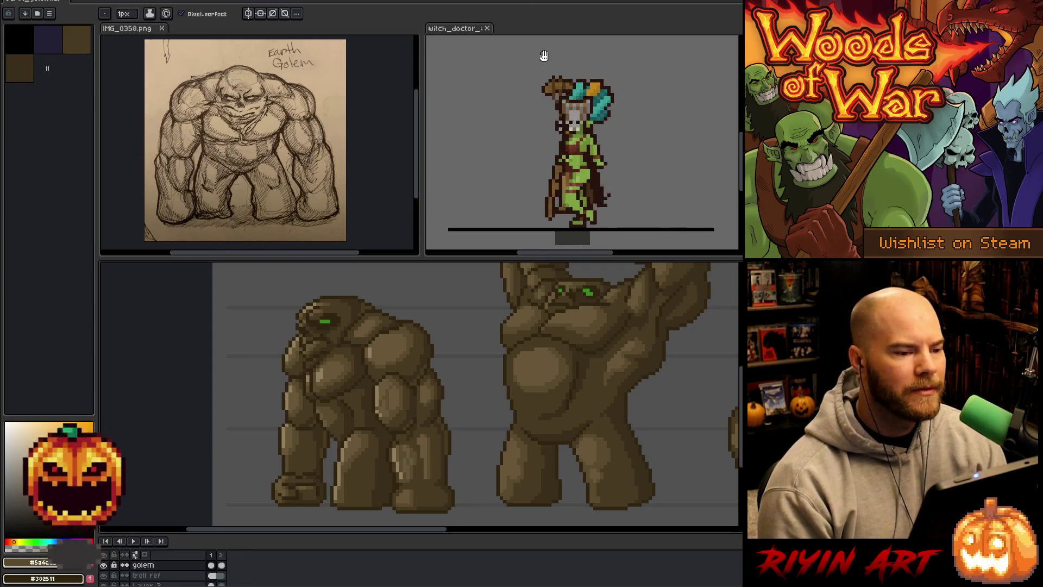
{"action": "scroll", "coordinate": [331, 438], "scroll_direction": "down", "scroll_amount": 2}
{"action": "scroll", "coordinate": [359, 416], "scroll_direction": "up", "scroll_amount": 1}
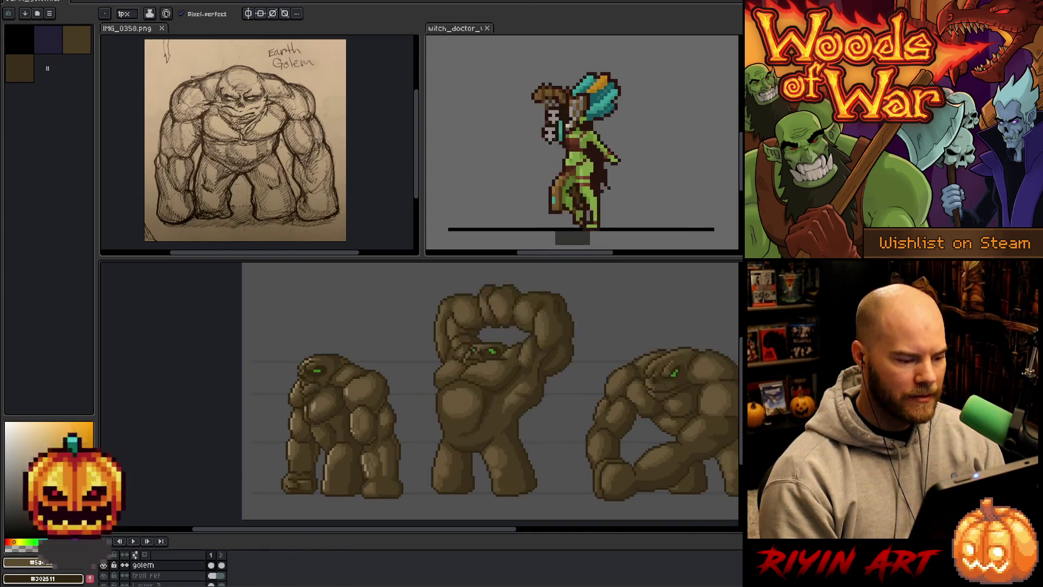
{"action": "scroll", "coordinate": [359, 415], "scroll_direction": "up", "scroll_amount": 1}
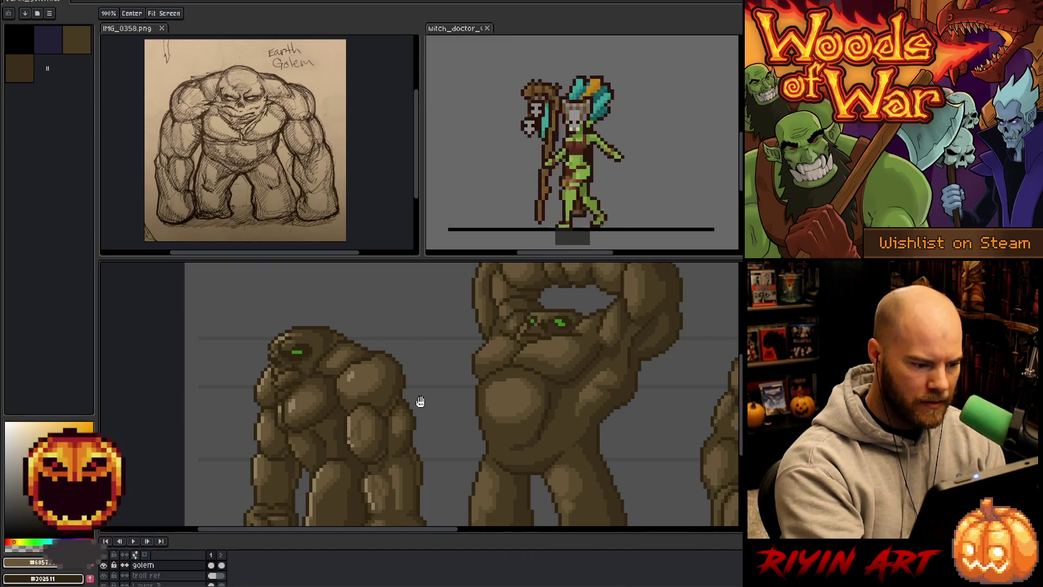
{"action": "scroll", "coordinate": [413, 403], "scroll_direction": "down", "scroll_amount": 1}
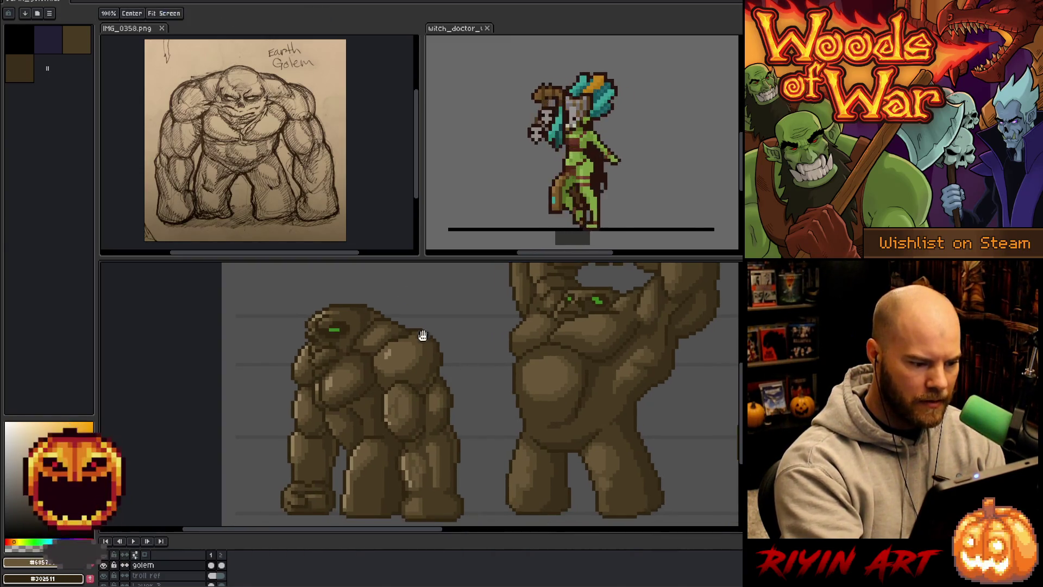
Sample mid-brown and light highlight tones and add highlights to the golem's shoulder and chest.
{"action": "left_click", "coordinate": [339, 376], "text": "alt"}
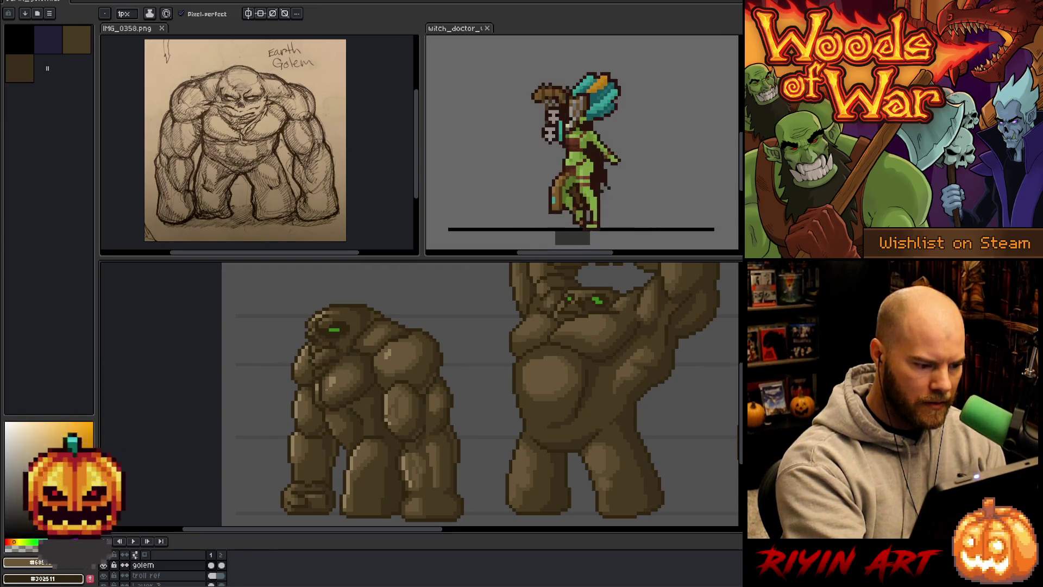
{"action": "key", "text": "alt"}
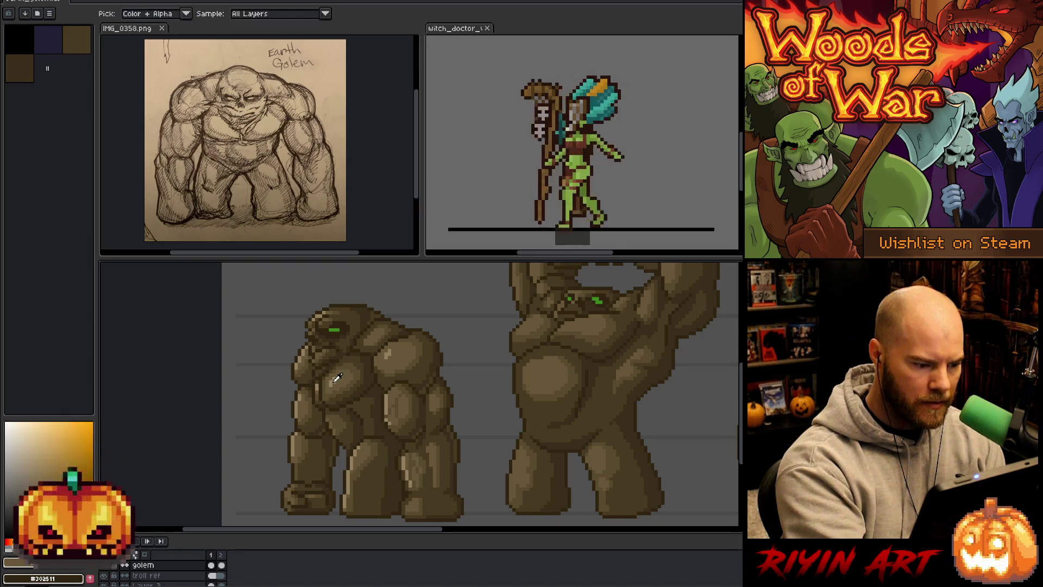
{"action": "key", "text": "alt"}
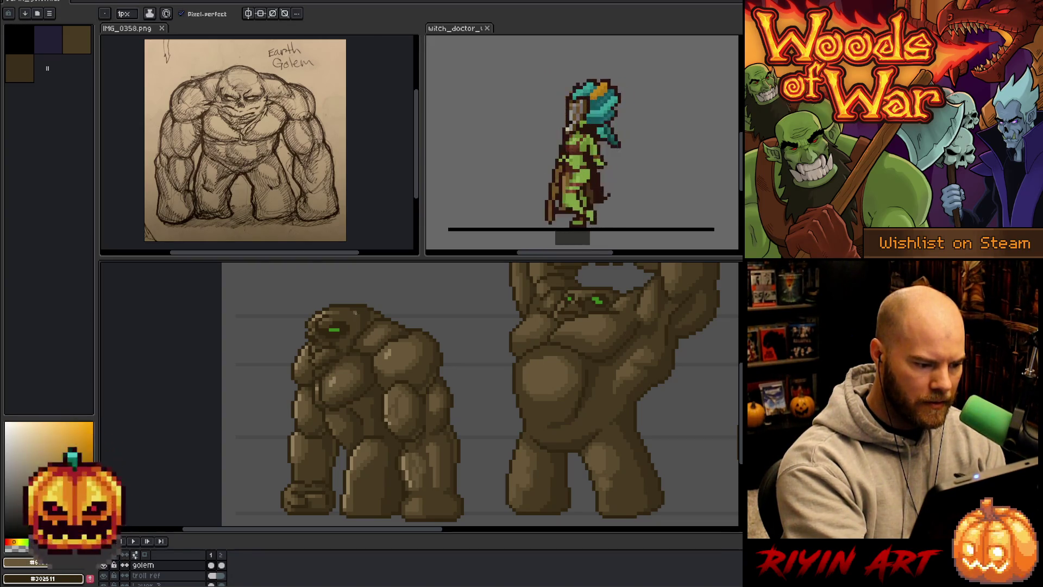
{"action": "left_click", "coordinate": [321, 389], "text": "alt"}
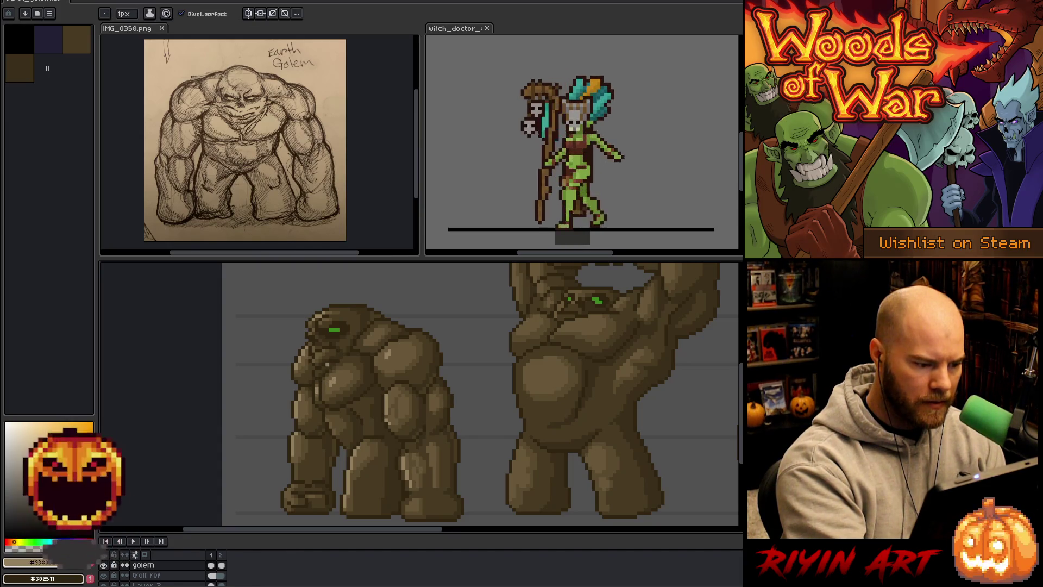
{"action": "left_click_drag", "start_coordinate": [344, 365], "coordinate": [394, 384]}
{"action": "key", "text": "alt"}
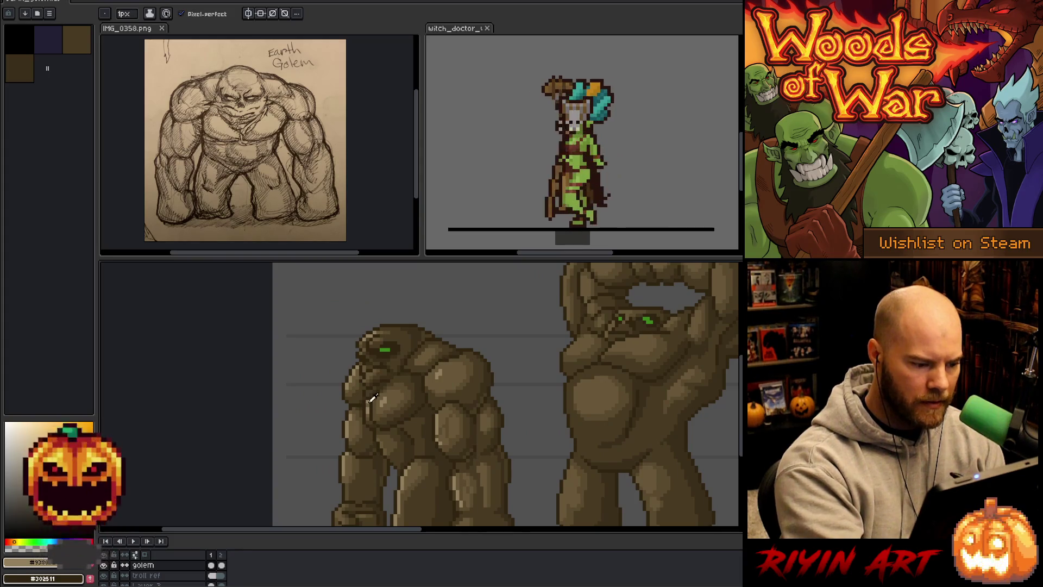
{"action": "key", "text": "alt"}
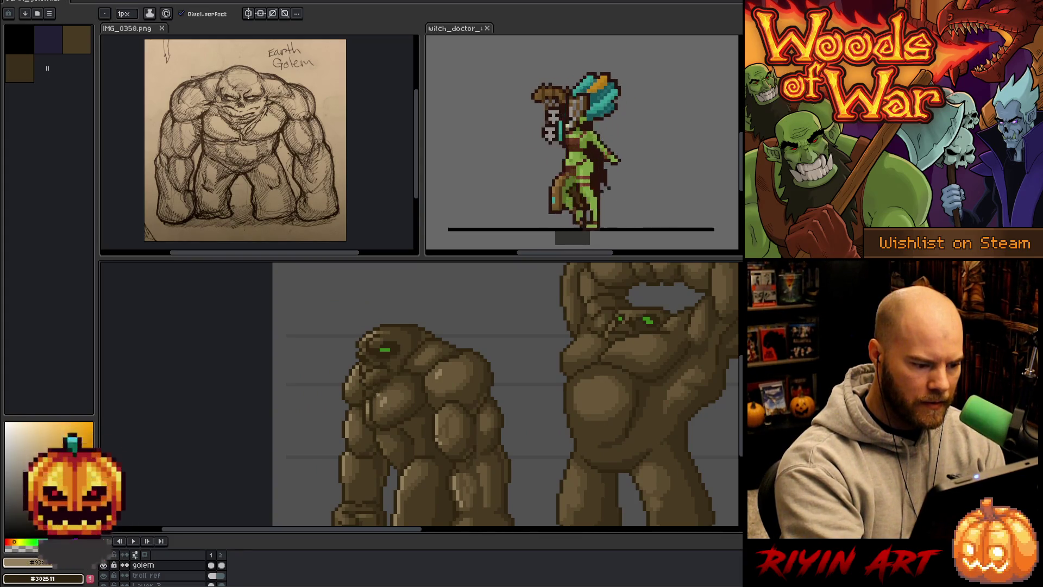
{"action": "key", "text": "alt"}
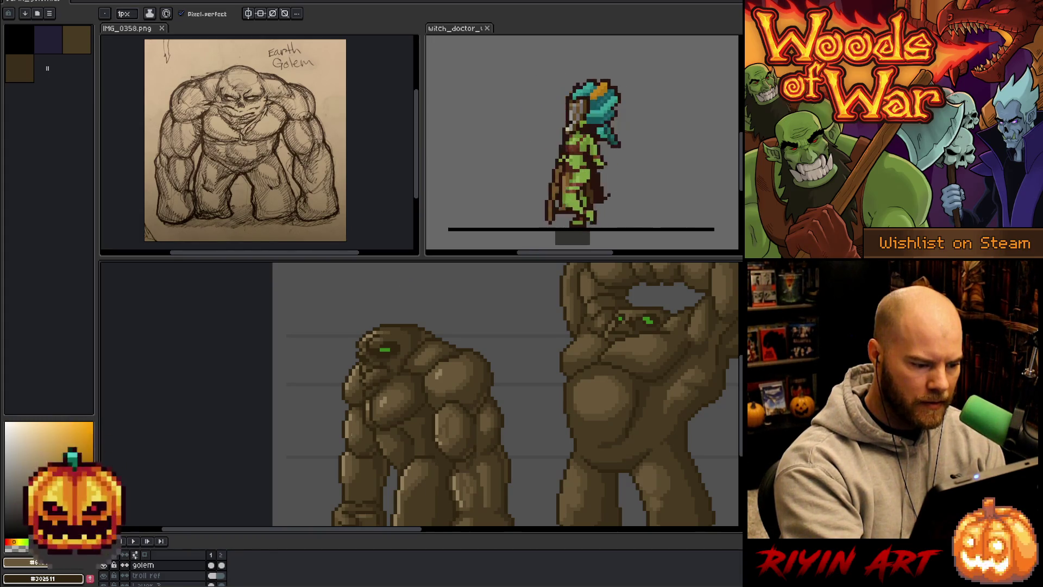
{"action": "left_click_drag", "start_coordinate": [489, 408], "coordinate": [476, 381]}
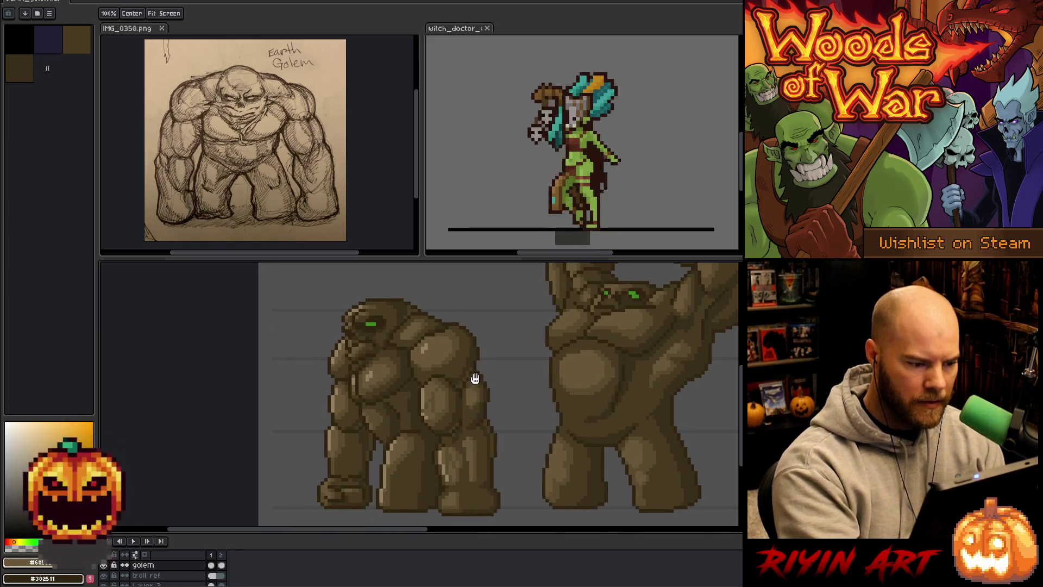
Shade the hunched golem with light and mid browns sampled from its body.
{"action": "key", "text": "alt"}
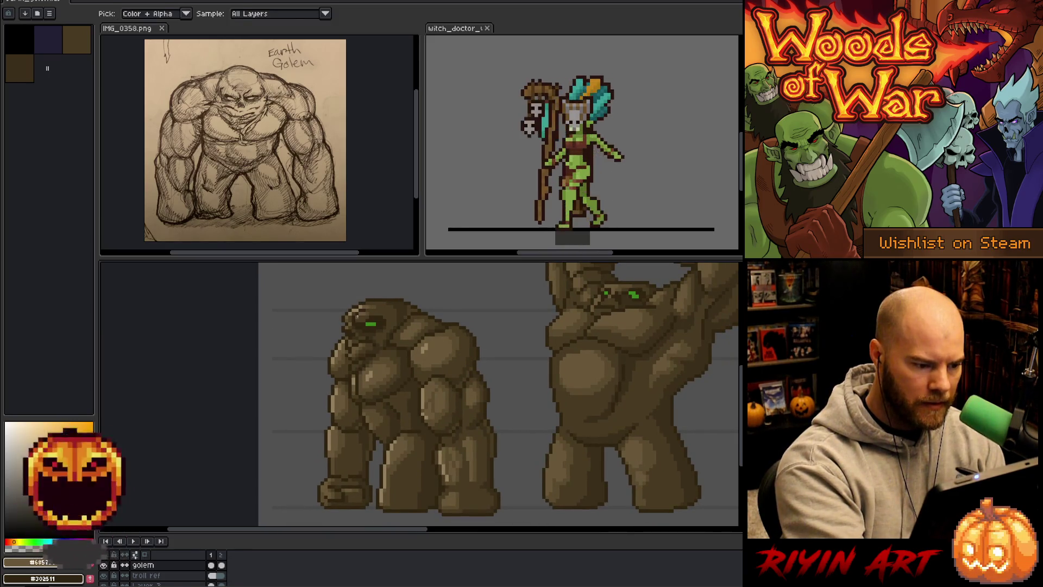
{"action": "left_click", "coordinate": [356, 307], "text": "alt"}
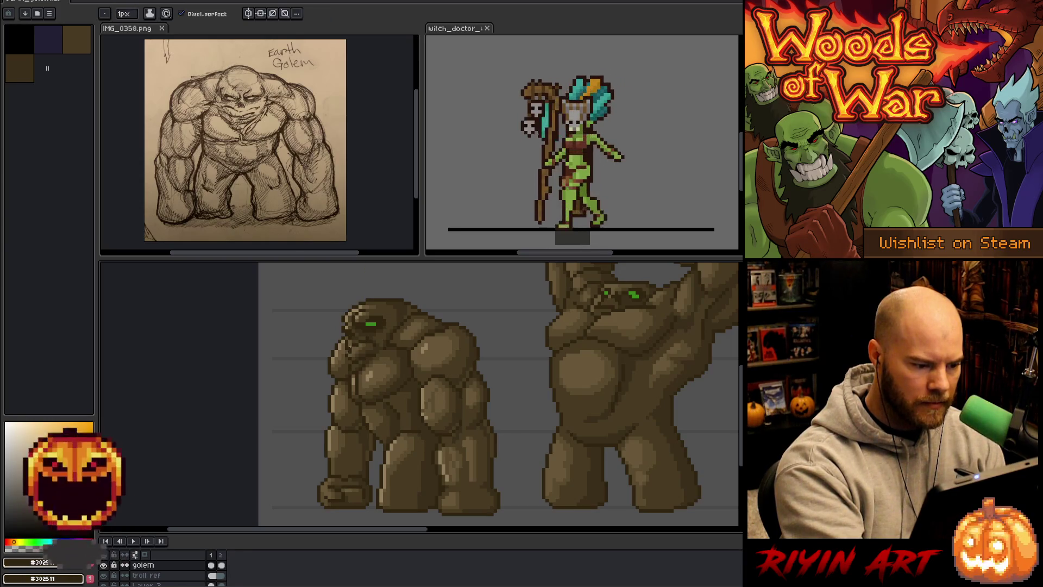
{"action": "left_click", "coordinate": [354, 346], "text": "alt"}
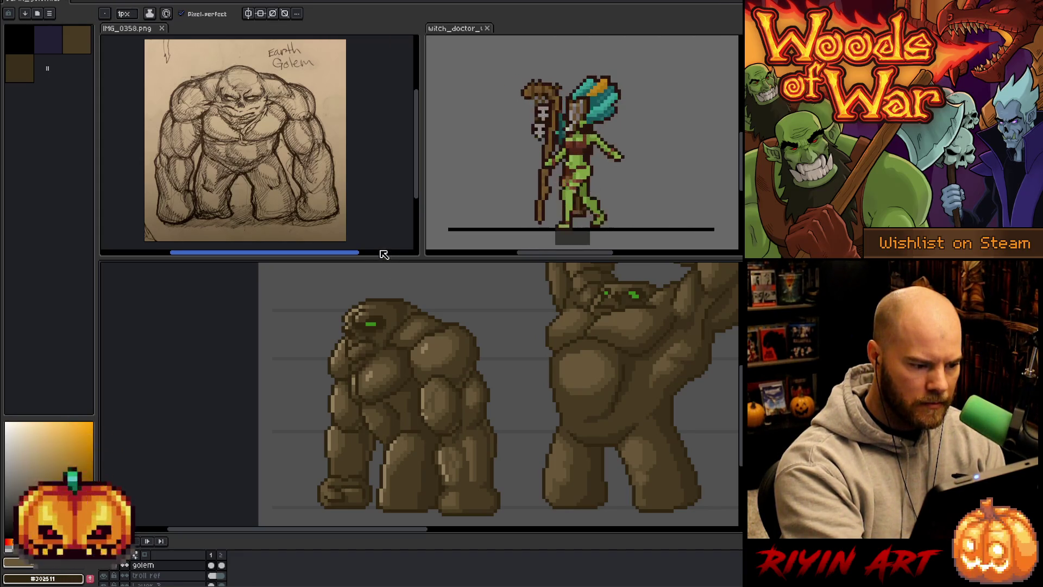
{"action": "key", "text": "alt"}
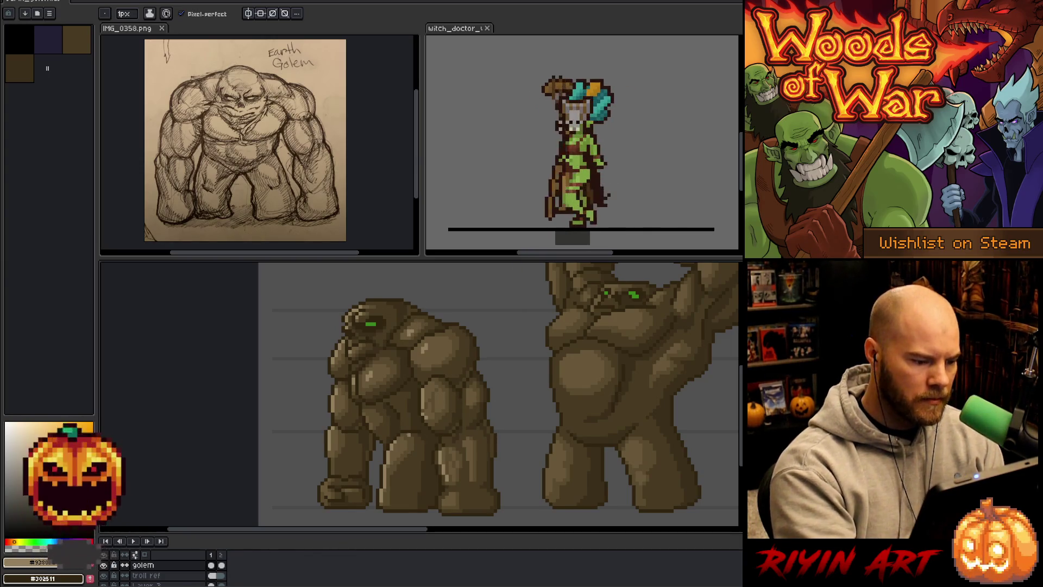
{"action": "left_click", "coordinate": [372, 416], "text": "alt"}
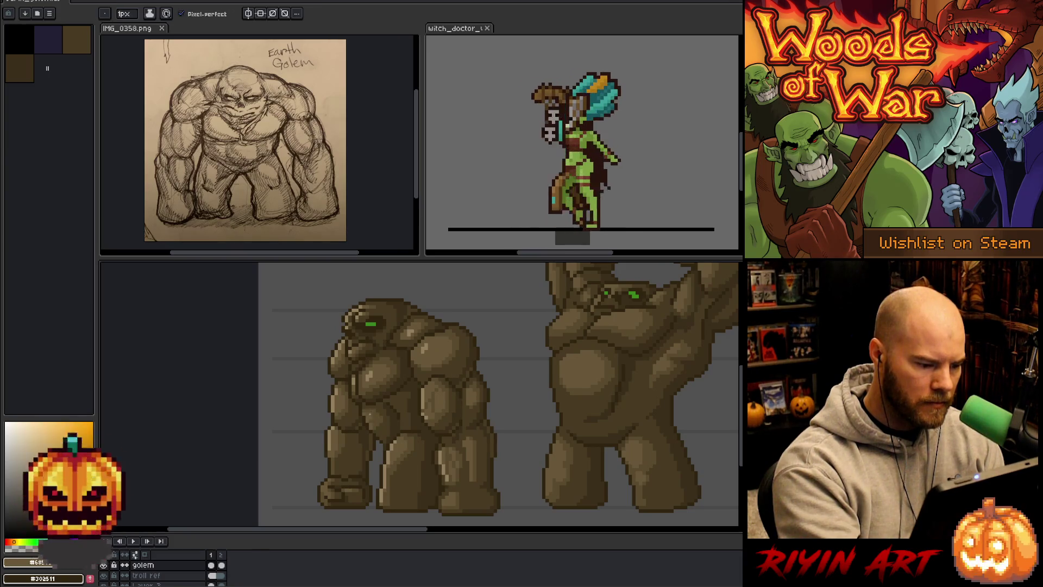
{"action": "left_click", "coordinate": [383, 363], "text": "alt"}
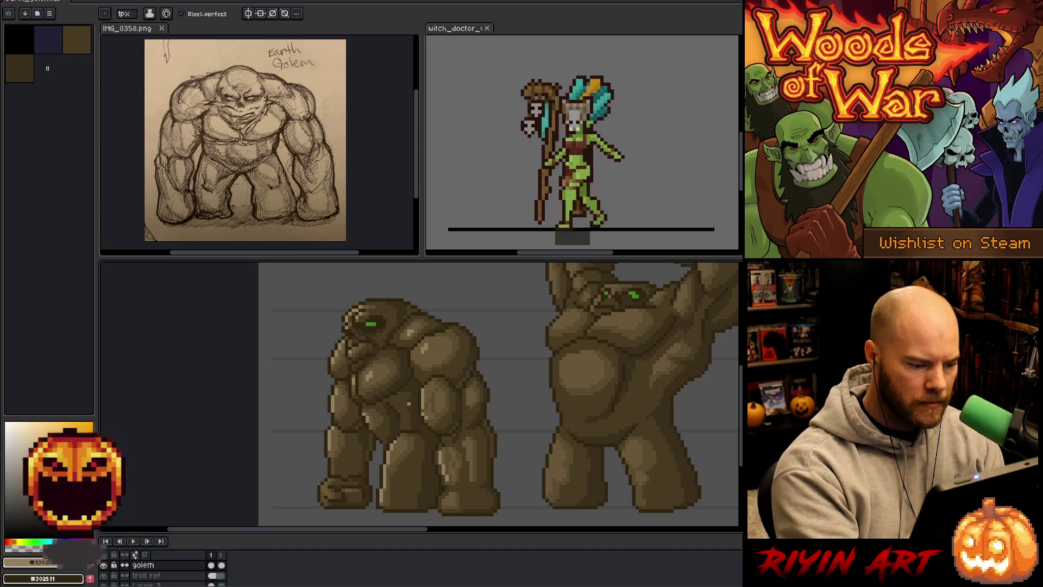
{"action": "key", "text": "alt"}
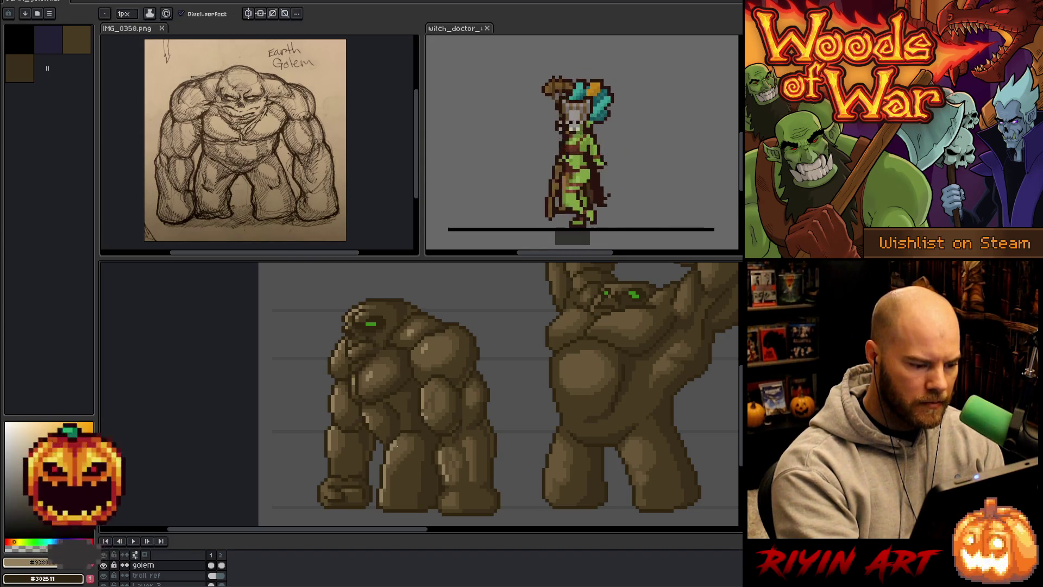
{"action": "key", "text": "alt"}
{"action": "key", "text": "alt"}
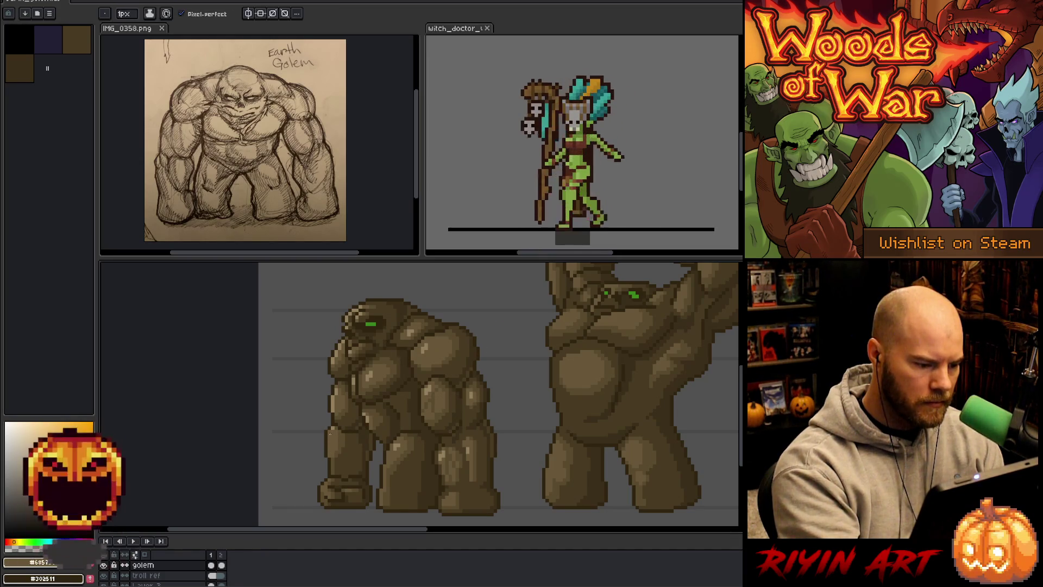
{"action": "left_click", "coordinate": [337, 402], "text": "alt"}
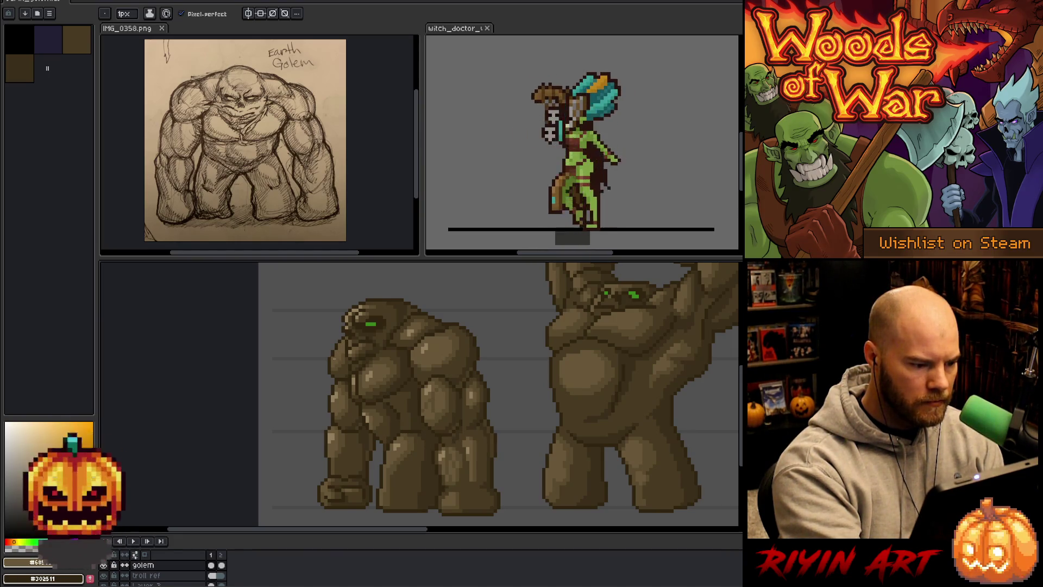
Keep refining the torso with mid-brown and highlight tones, switching painting tools.
{"action": "key", "text": "ctrl"}
{"action": "key", "text": "alt"}
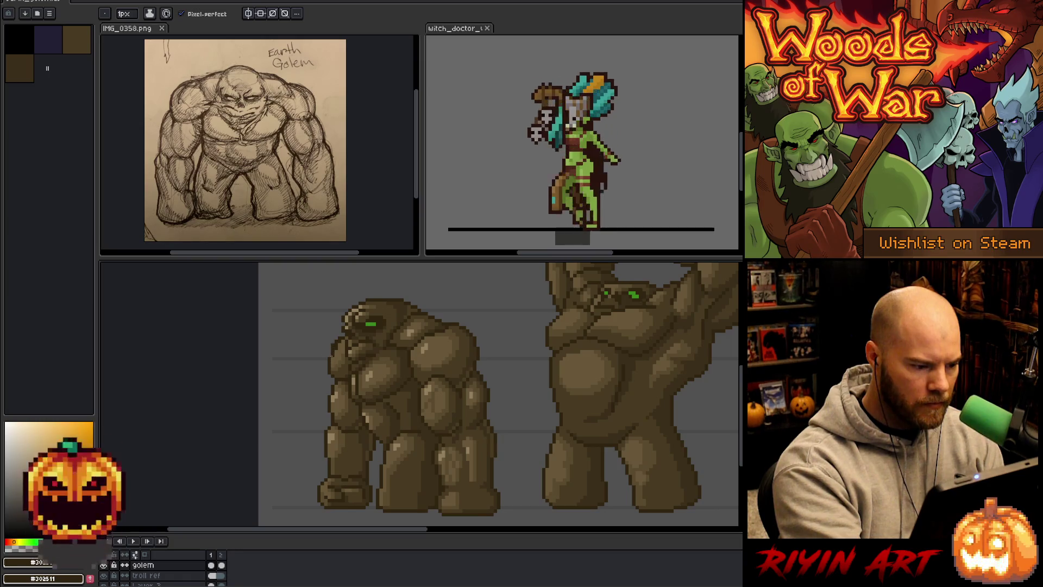
{"action": "key", "text": "alt"}
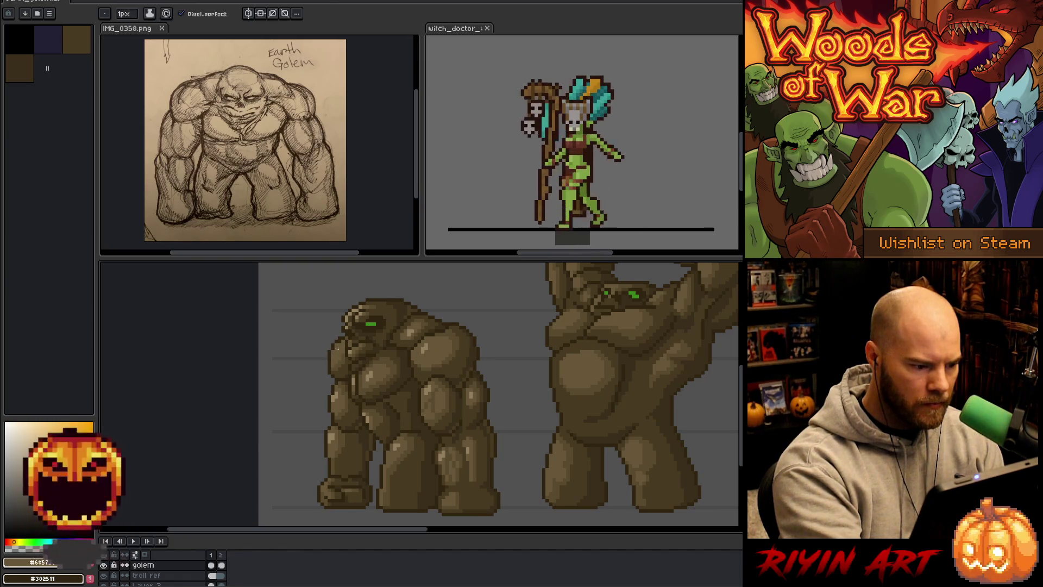
{"action": "key", "text": "alt"}
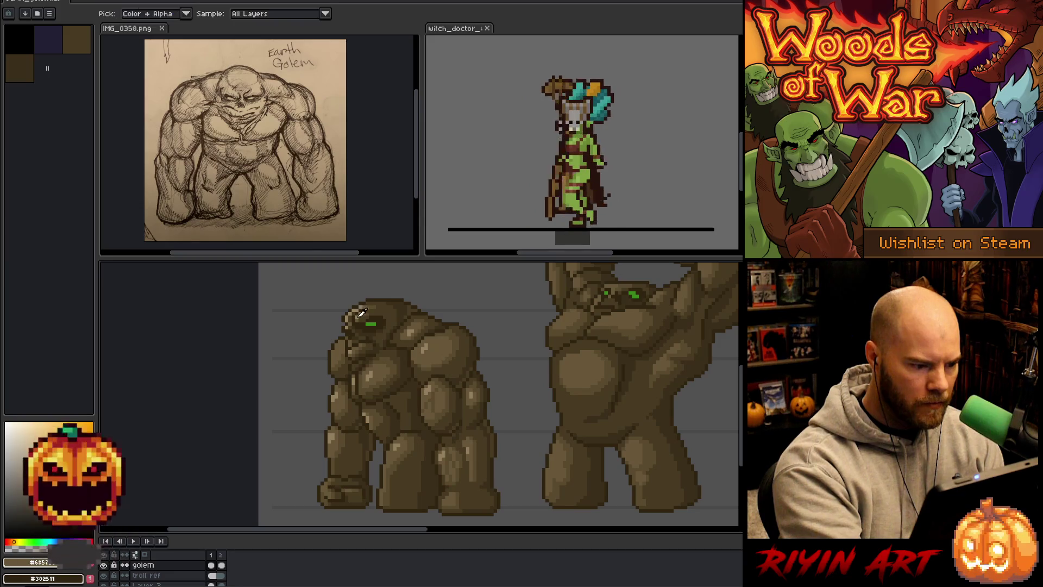
{"action": "key", "text": "alt"}
{"action": "key", "text": "alt"}
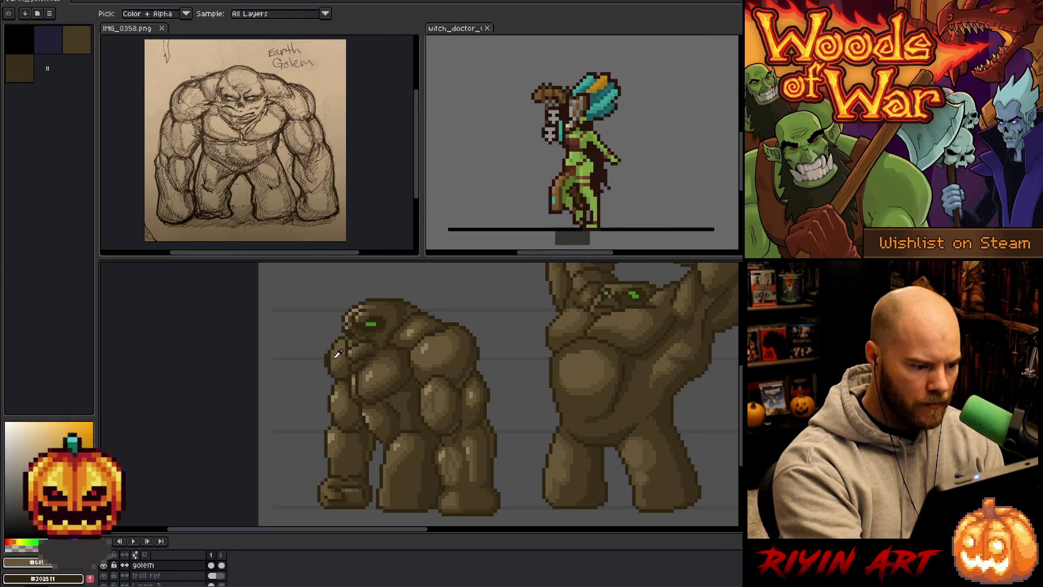
{"action": "key", "text": "alt"}
{"action": "key", "text": "alt"}
{"action": "key", "text": "alt"}
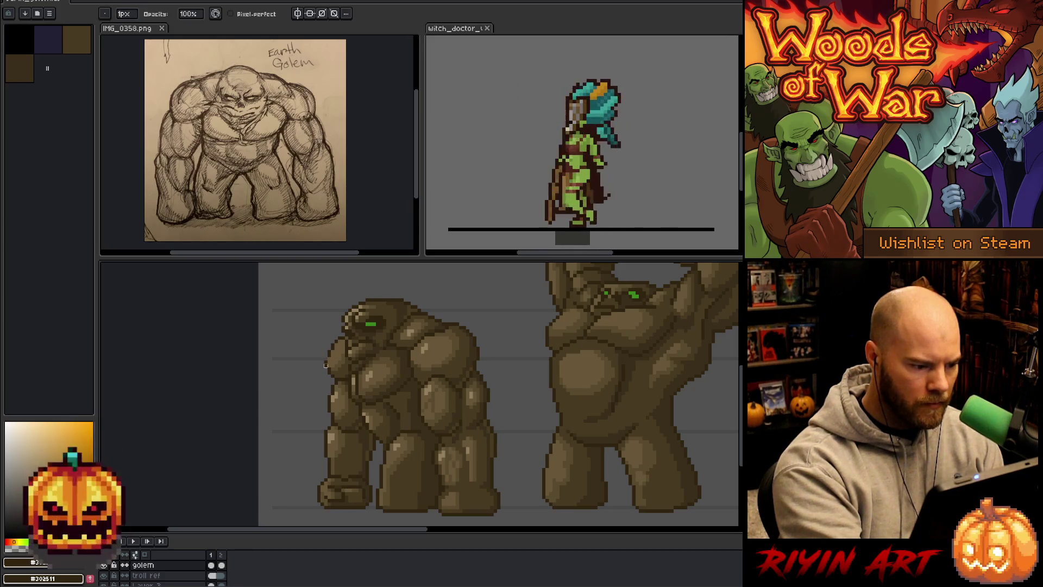
{"action": "key", "text": "e"}
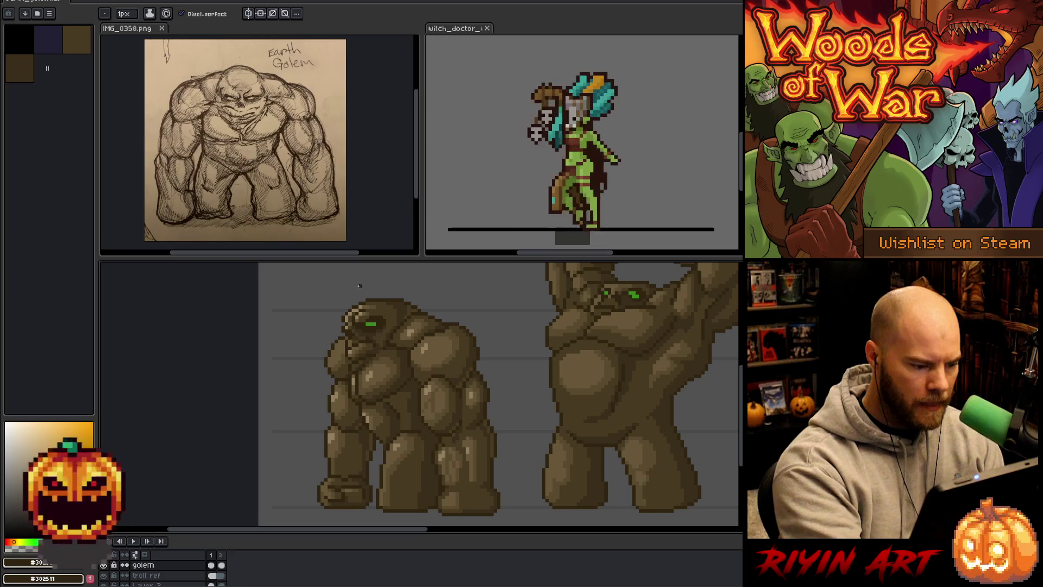
{"action": "left_click", "coordinate": [329, 353], "text": "alt"}
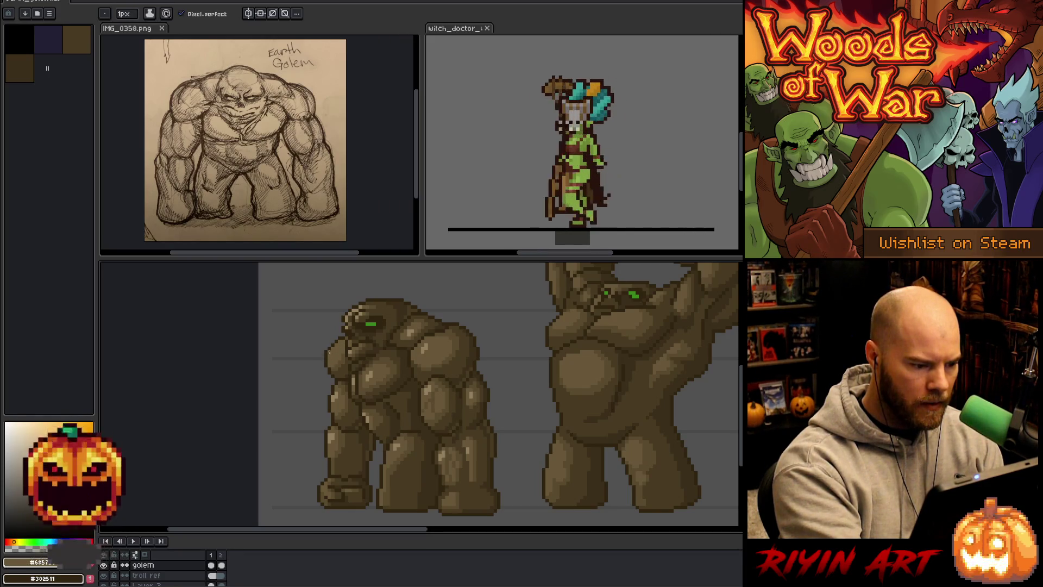
{"action": "left_click", "coordinate": [351, 314], "text": "alt"}
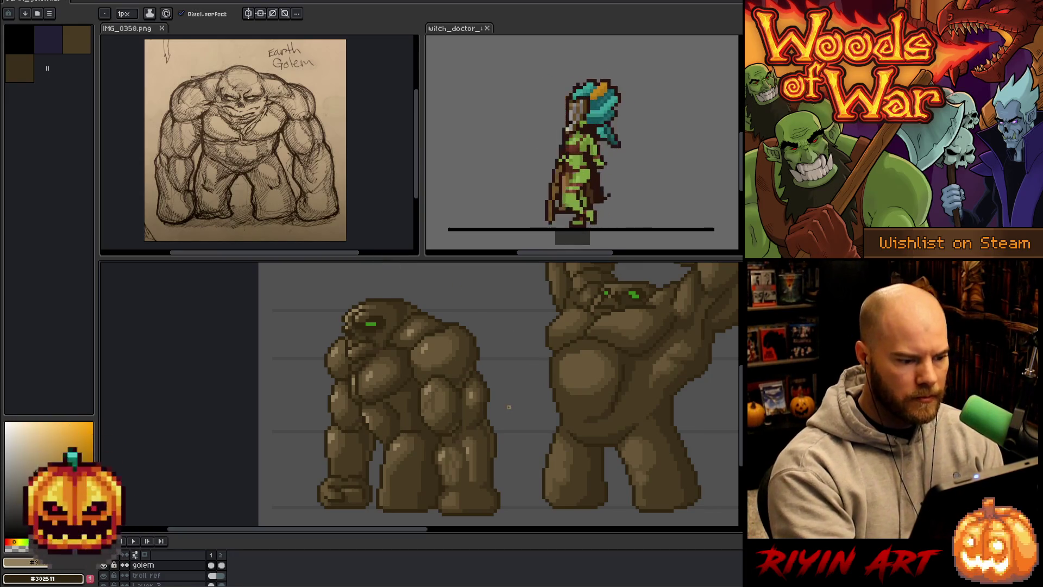
{"action": "left_click", "coordinate": [351, 314], "text": "alt"}
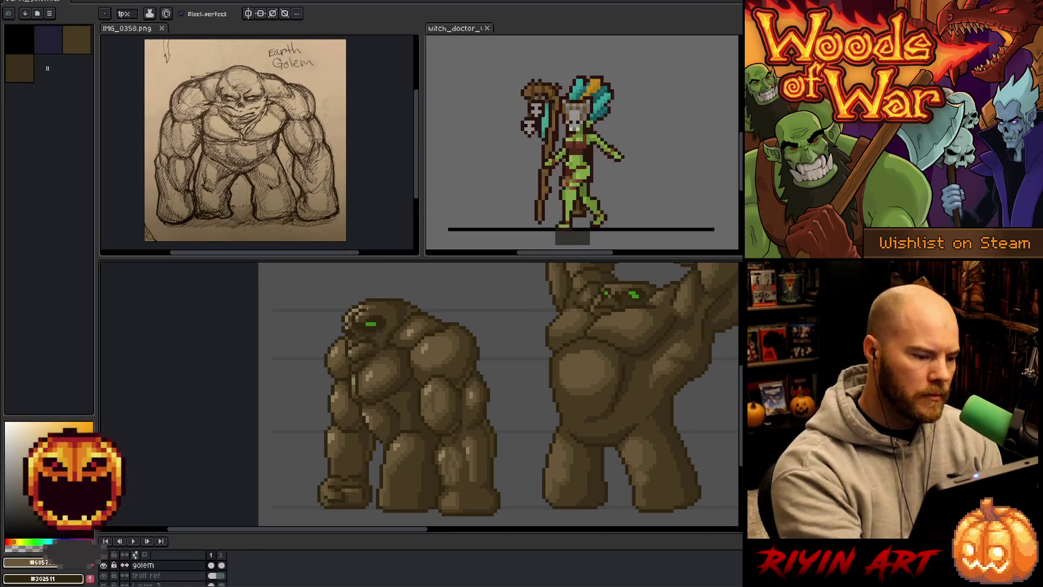
Deepen the rocky shading on the torso and legs with dark and mid browns.
{"action": "key", "text": "alt"}
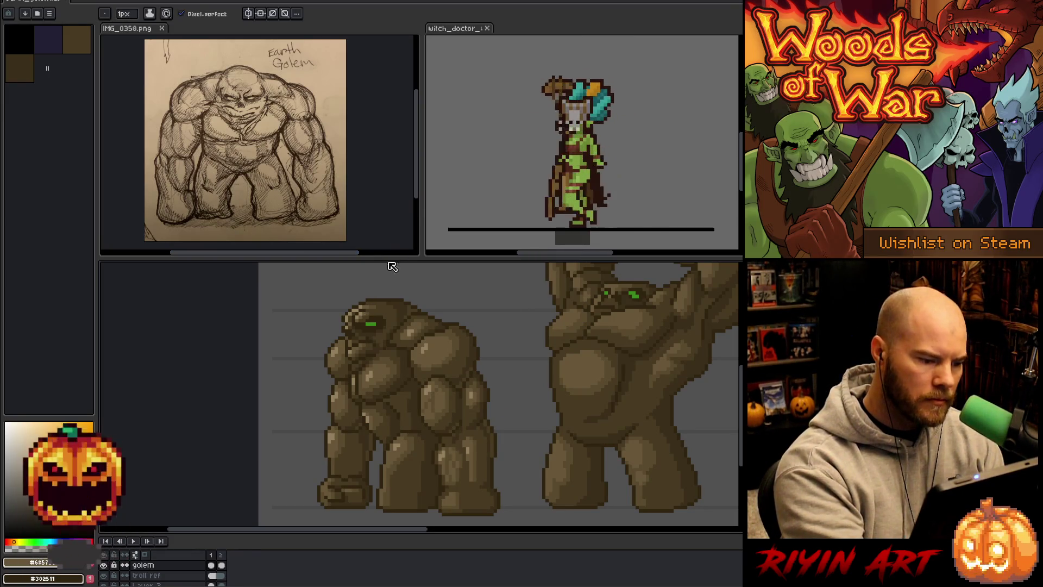
{"action": "left_click", "coordinate": [372, 310], "text": "alt"}
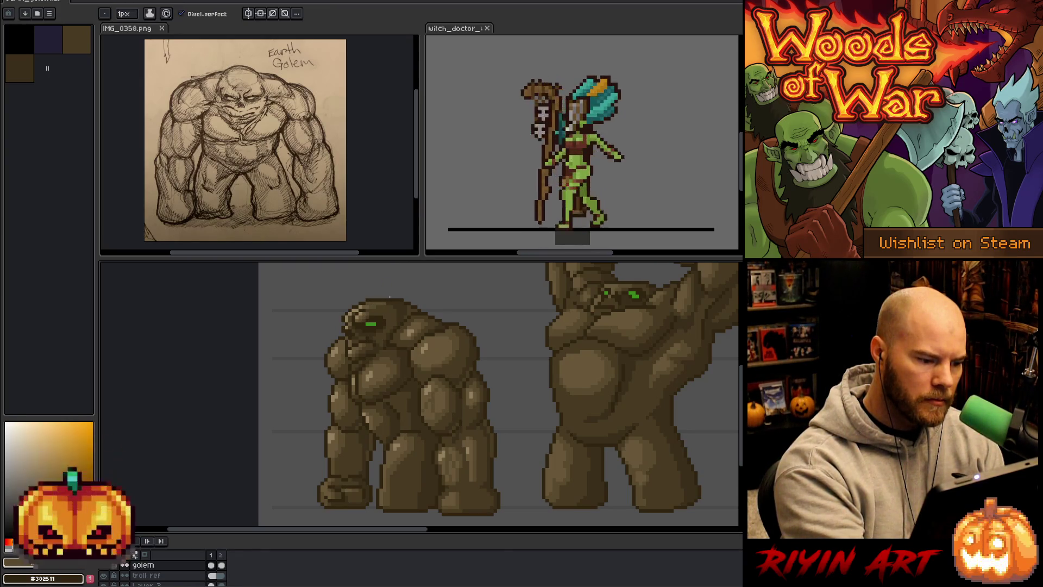
{"action": "key", "text": "alt"}
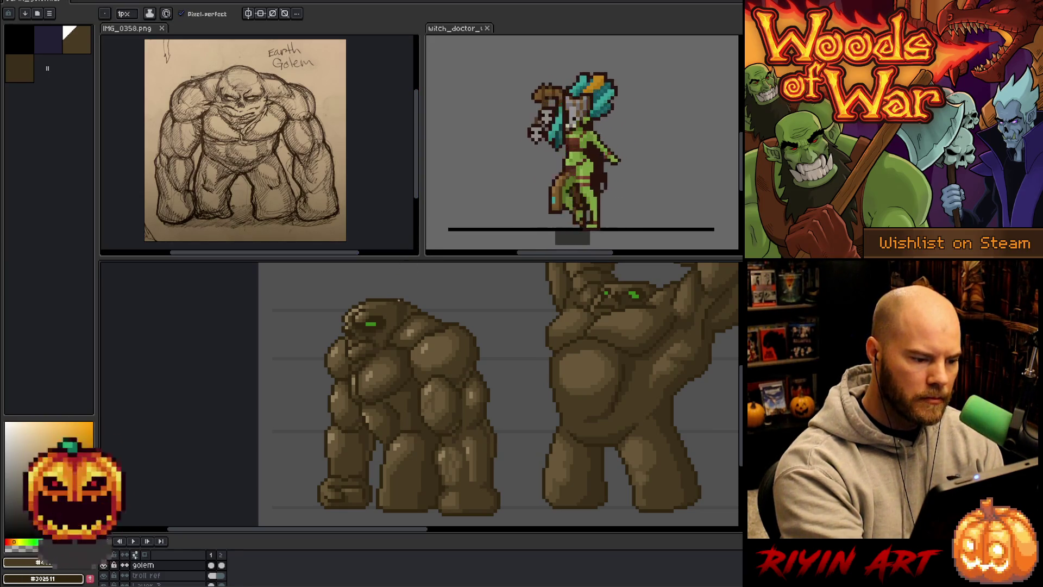
{"action": "left_click", "coordinate": [387, 324], "text": "alt"}
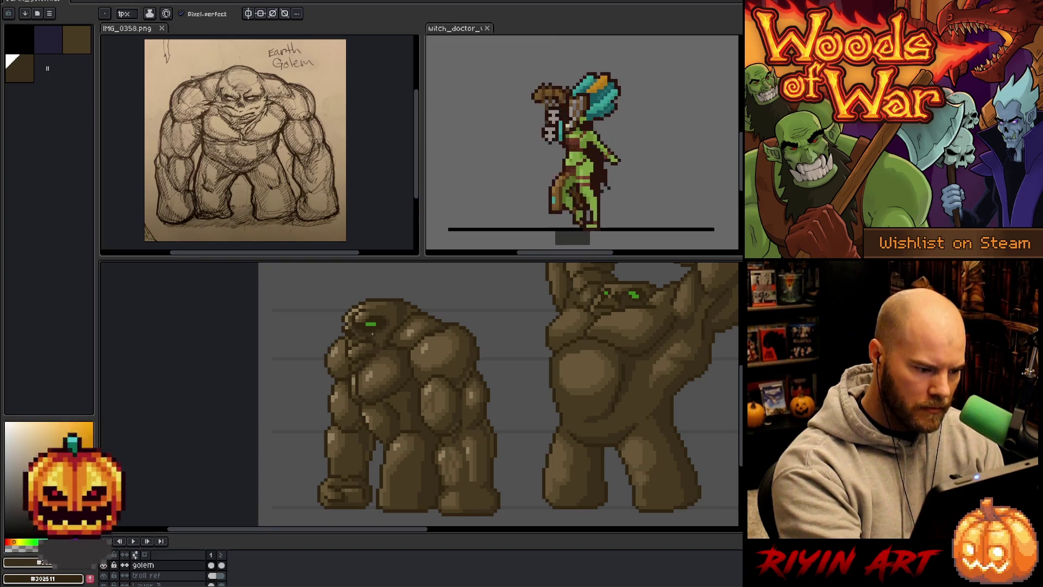
{"action": "left_click", "coordinate": [407, 392], "text": "alt"}
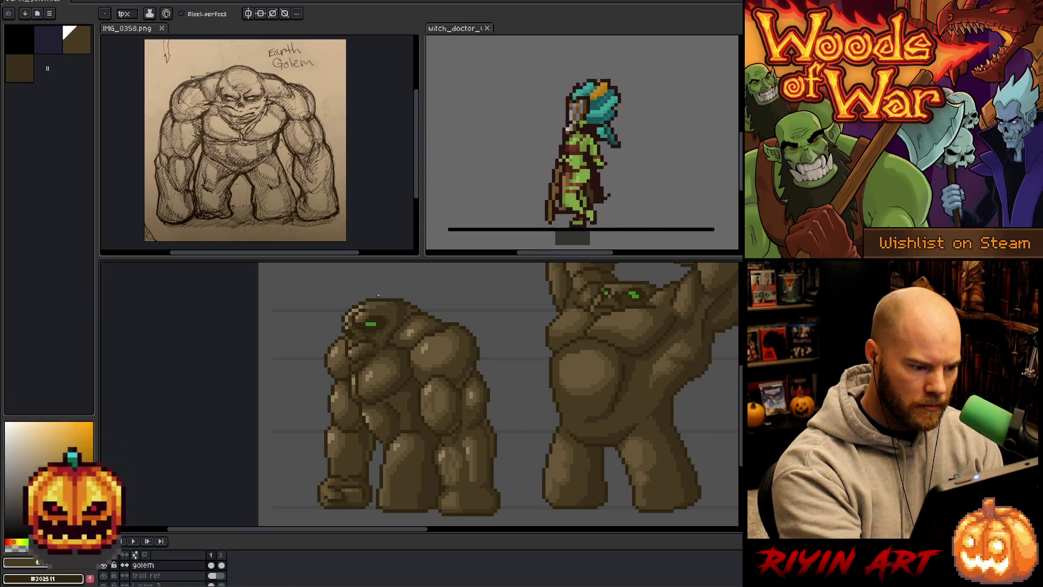
{"action": "left_click", "coordinate": [359, 337], "text": "alt"}
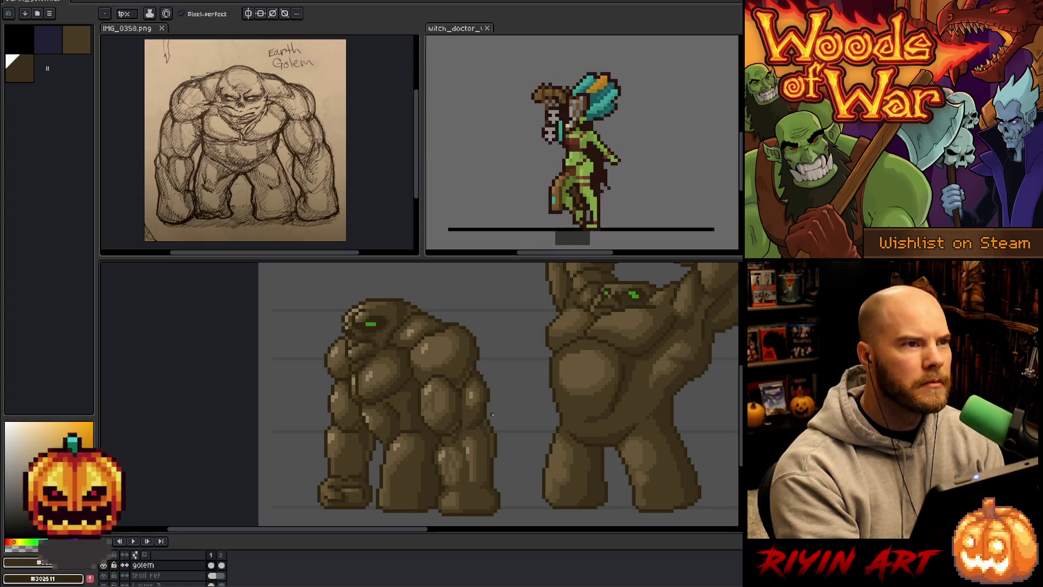
{"action": "left_click_drag", "start_coordinate": [495, 414], "coordinate": [483, 416]}
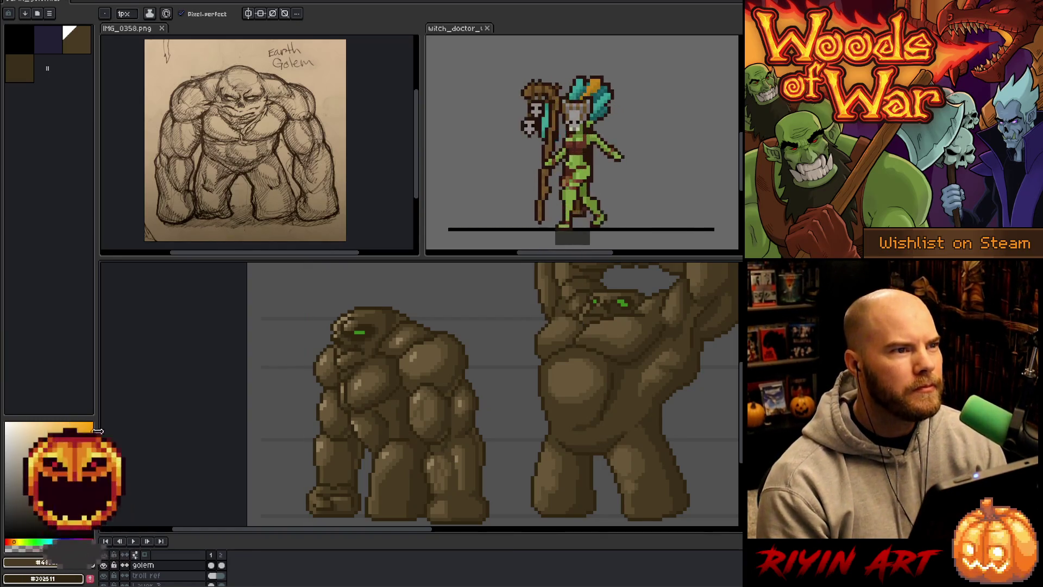
{"action": "left_click", "coordinate": [411, 463], "text": "alt"}
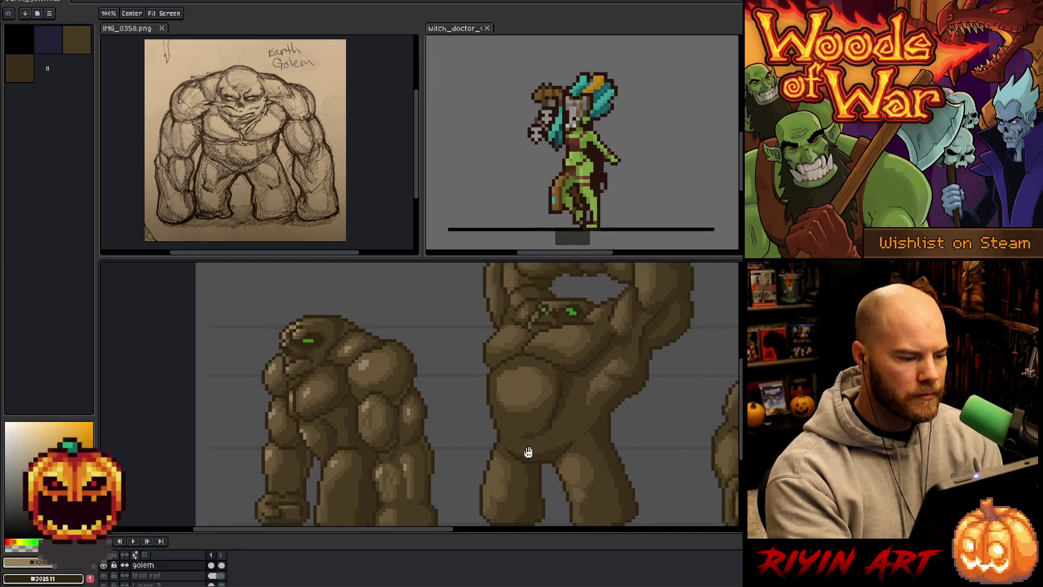
Start Replace Color for the golem's light brown and choose a darker brown (#685738) as the new colour.
{"action": "left_click_drag", "start_coordinate": [505, 398], "coordinate": [531, 449]}
{"action": "scroll", "coordinate": [513, 446], "scroll_direction": "down", "scroll_amount": 1}
{"action": "scroll", "coordinate": [489, 446], "scroll_direction": "down", "scroll_amount": 1}
{"action": "scroll", "coordinate": [455, 444], "scroll_direction": "up", "scroll_amount": 1}
{"action": "left_click_drag", "start_coordinate": [455, 445], "coordinate": [373, 426]}
{"action": "key", "text": "b"}
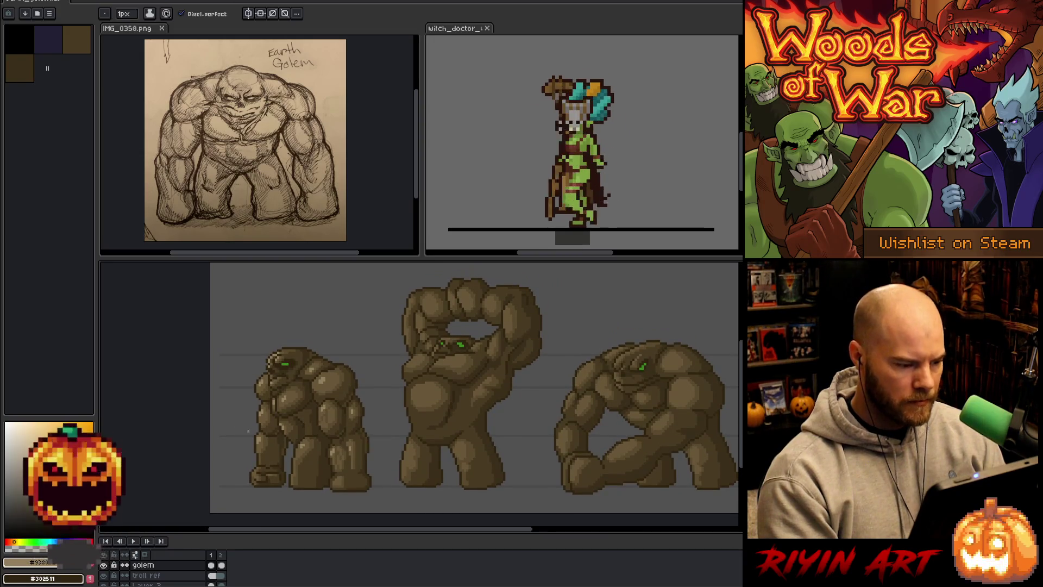
{"action": "scroll", "coordinate": [220, 390], "scroll_direction": "up", "scroll_amount": 1}
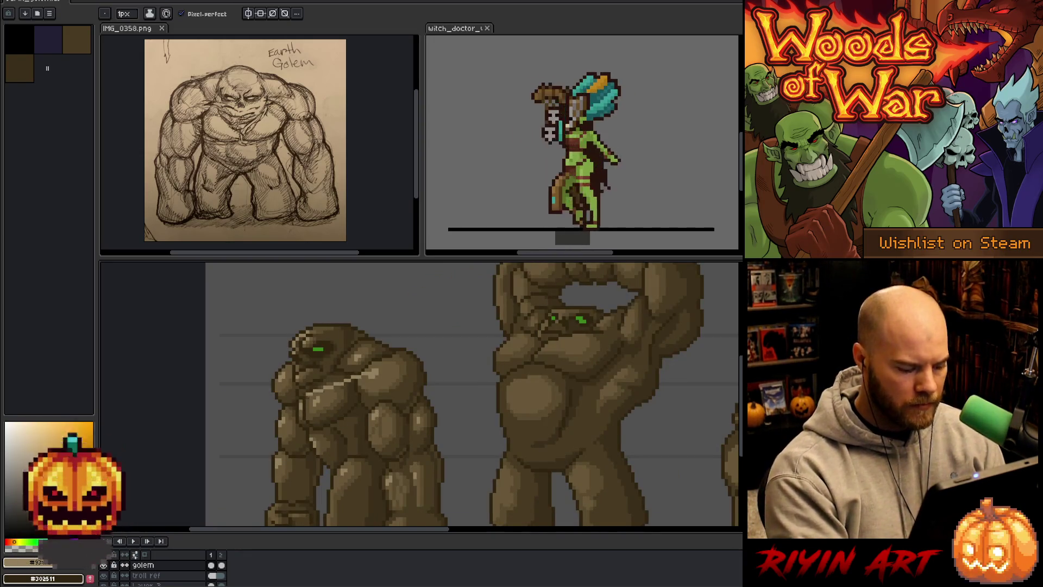
{"action": "key", "text": "shift+r"}
{"action": "left_click", "coordinate": [332, 452]}
{"action": "left_click", "coordinate": [396, 371]}
{"action": "left_click", "coordinate": [334, 453]}
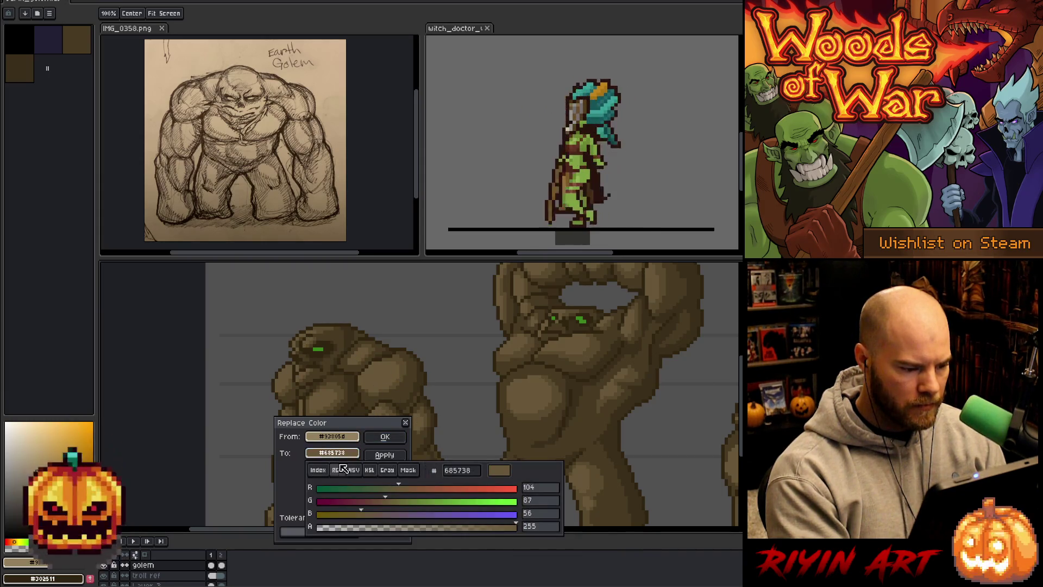
In HSL mode raise the replacement brown's lightness from 31 to 39 and apply the replacement.
{"action": "left_click", "coordinate": [370, 470]}
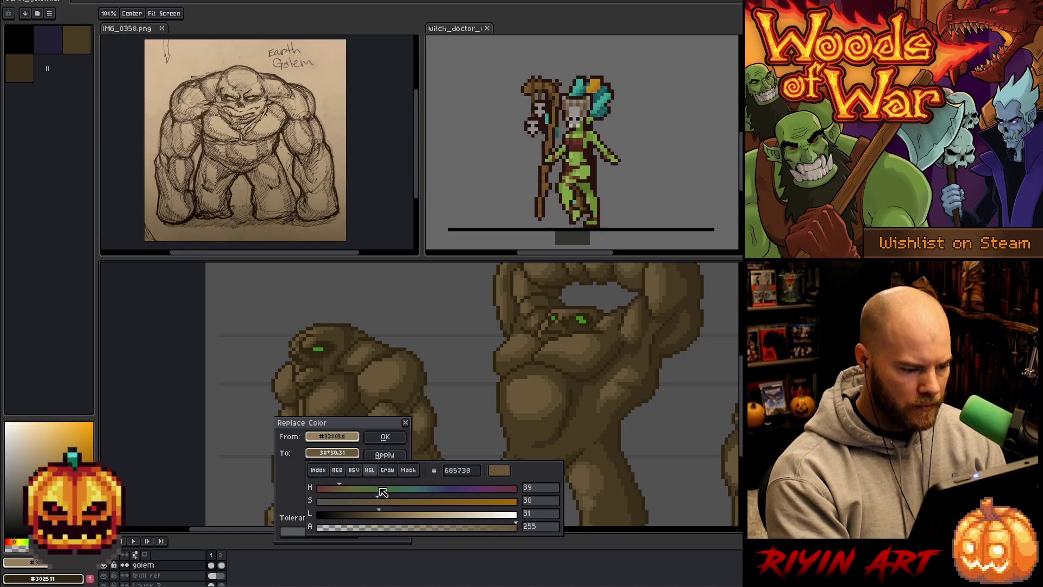
{"action": "left_click", "coordinate": [398, 520]}
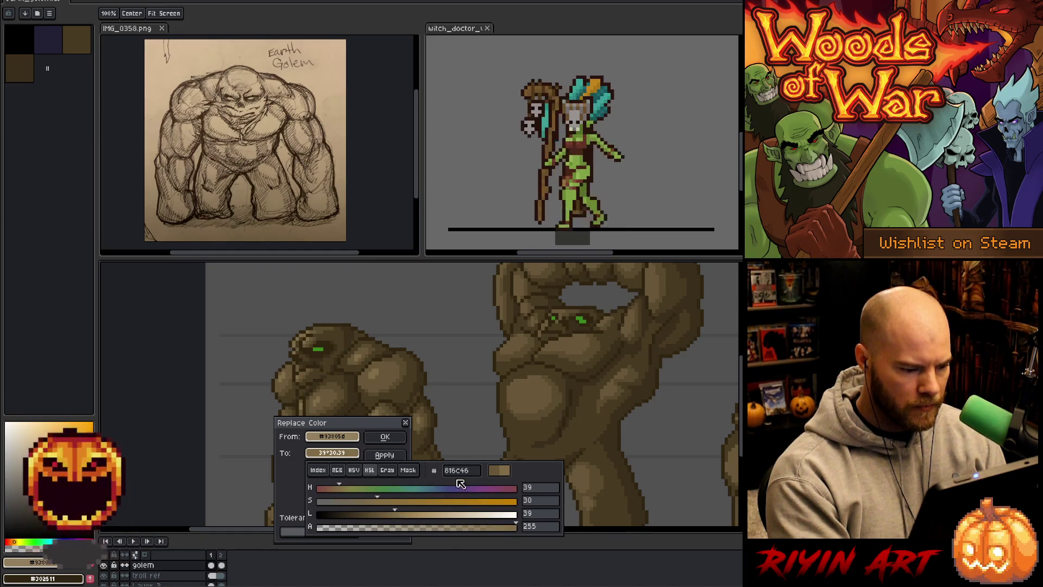
{"action": "left_click", "coordinate": [397, 440]}
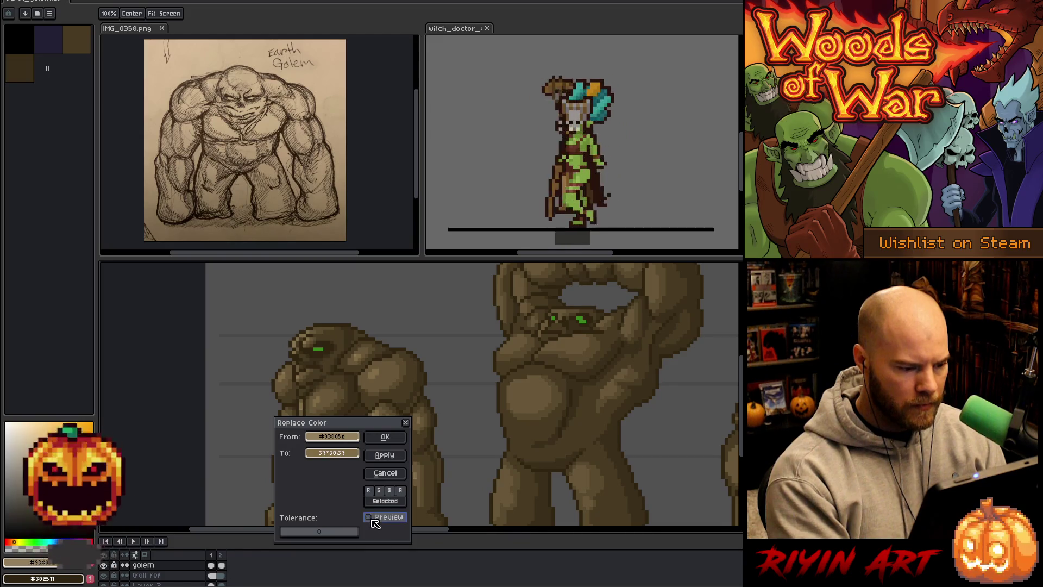
{"action": "left_click", "coordinate": [384, 436]}
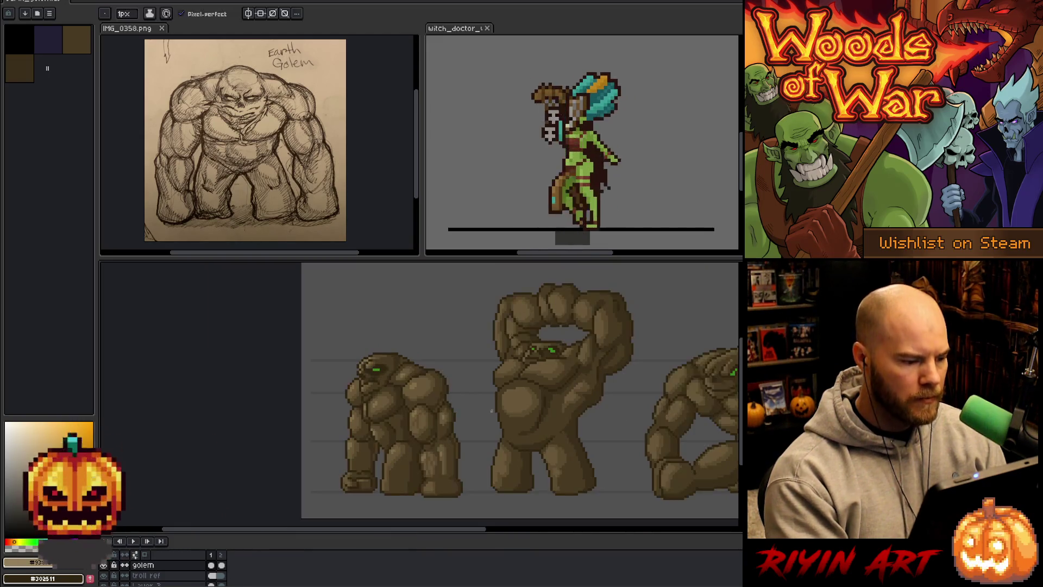
{"action": "scroll", "coordinate": [499, 435], "scroll_direction": "down", "scroll_amount": 1}
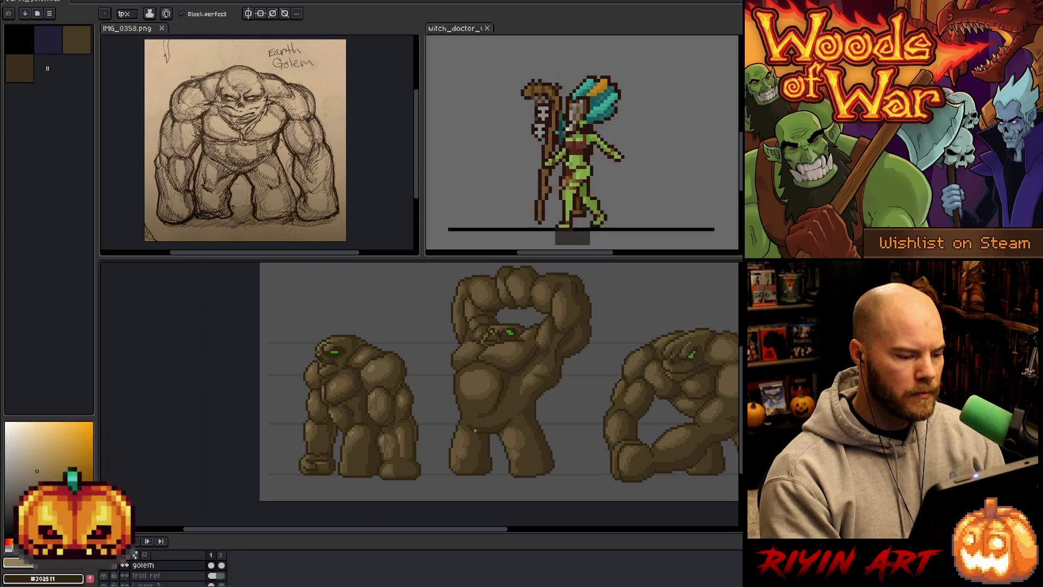
{"action": "scroll", "coordinate": [499, 436], "scroll_direction": "up", "scroll_amount": 1}
{"action": "scroll", "coordinate": [475, 429], "scroll_direction": "down", "scroll_amount": 1}
{"action": "scroll", "coordinate": [389, 425], "scroll_direction": "up", "scroll_amount": 1}
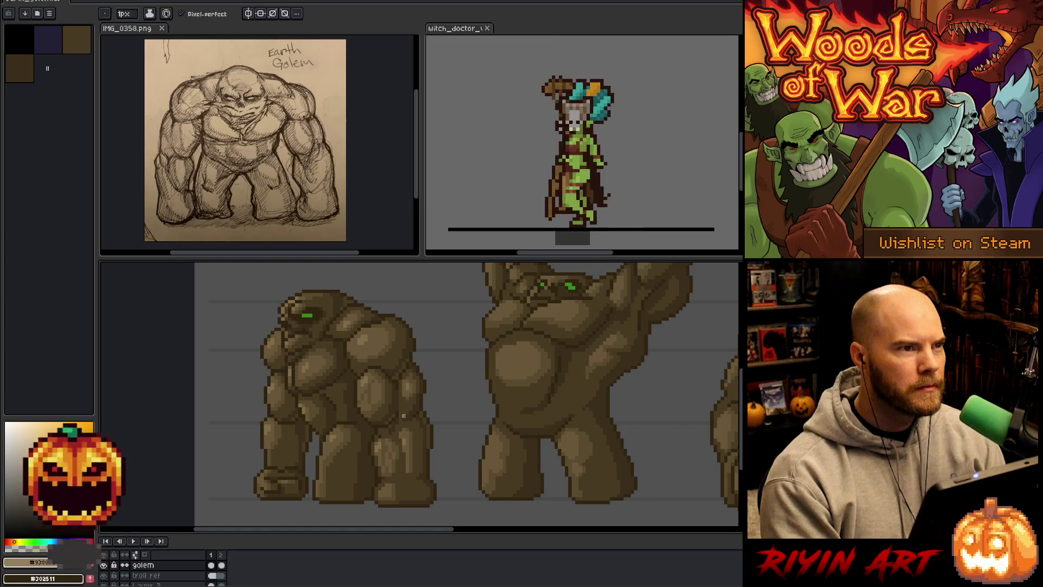
{"action": "scroll", "coordinate": [368, 410], "scroll_direction": "up", "scroll_amount": 1}
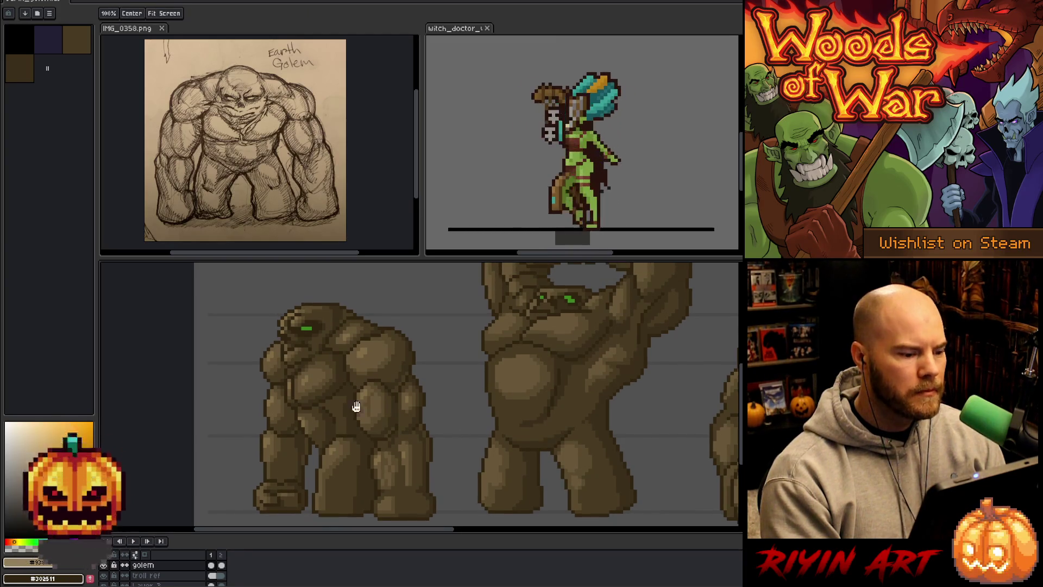
{"action": "scroll", "coordinate": [367, 410], "scroll_direction": "up", "scroll_amount": 1}
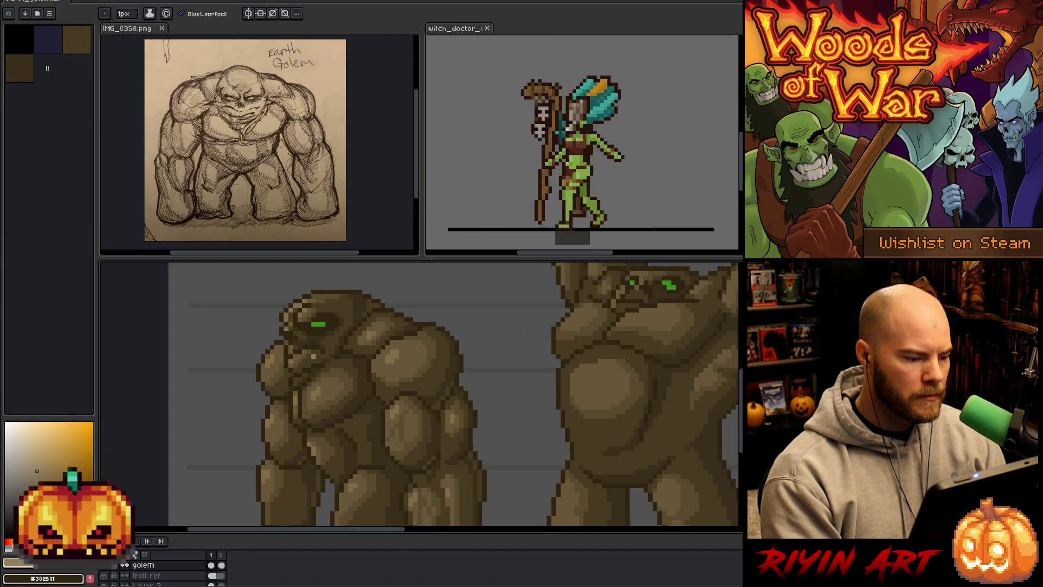
Marquee-select and rework a small face patch below the golem's glowing eye, then deselect.
{"action": "key", "text": "m"}
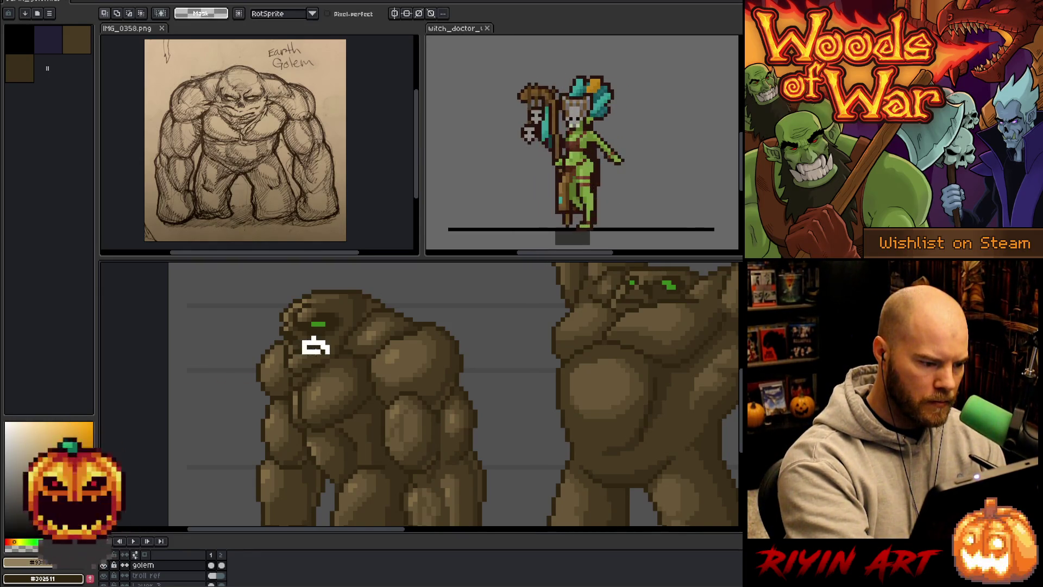
{"action": "left_click_drag", "start_coordinate": [300, 332], "coordinate": [333, 355]}
{"action": "key", "text": "ctrl+d"}
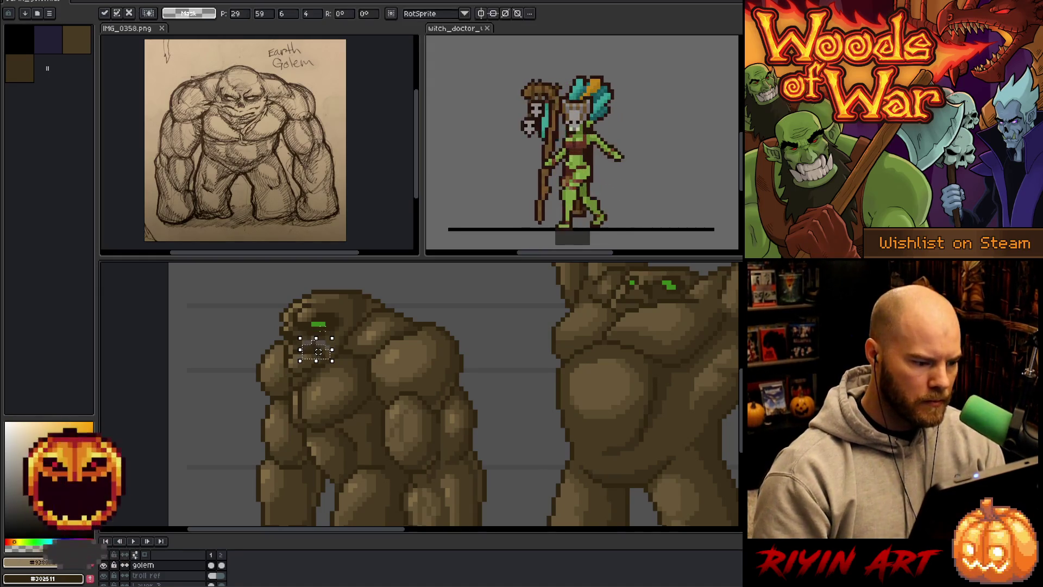
{"action": "key", "text": "b"}
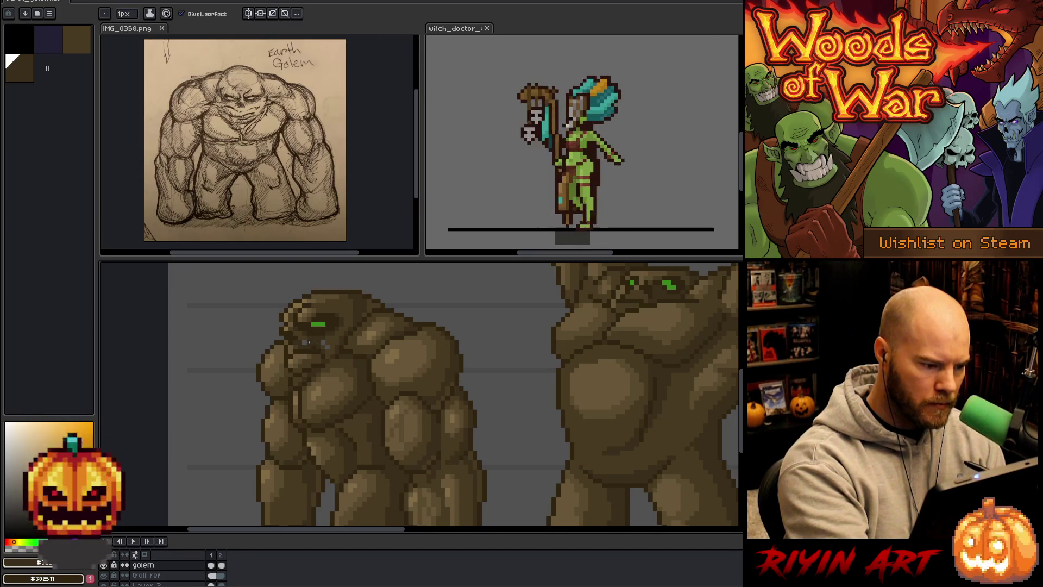
Sample two brown tones from the golem with the Pencil for further shading.
{"action": "key", "text": "alt"}
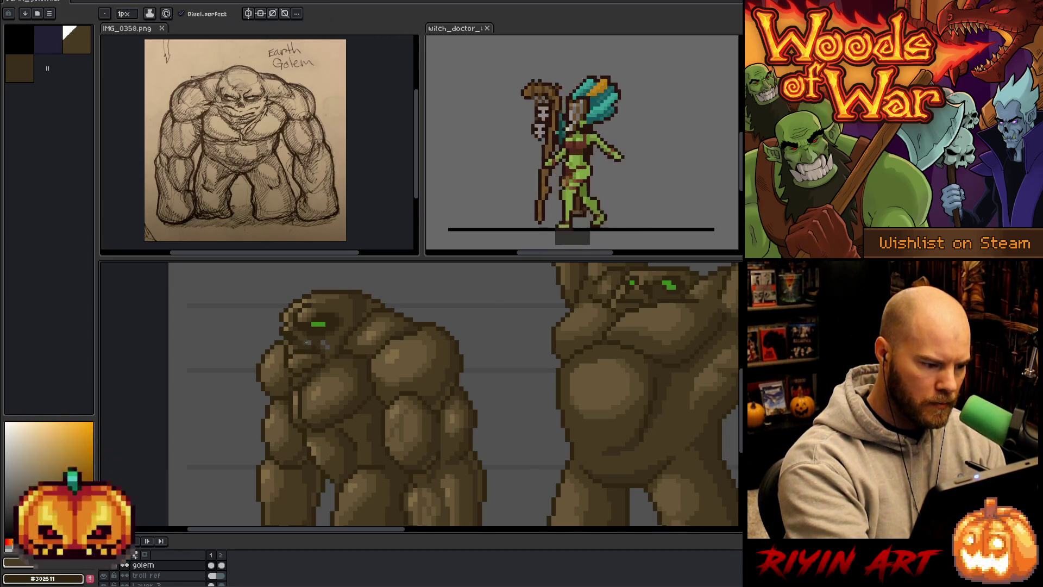
{"action": "key", "text": "alt"}
{"action": "left_click", "coordinate": [331, 335], "text": "alt"}
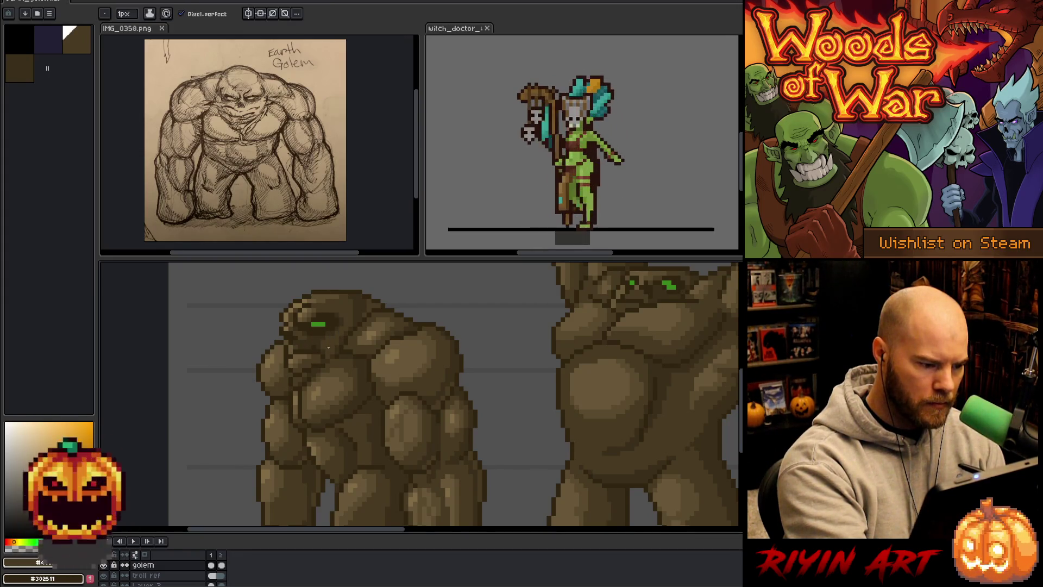
{"action": "left_click", "coordinate": [480, 343], "text": "alt"}
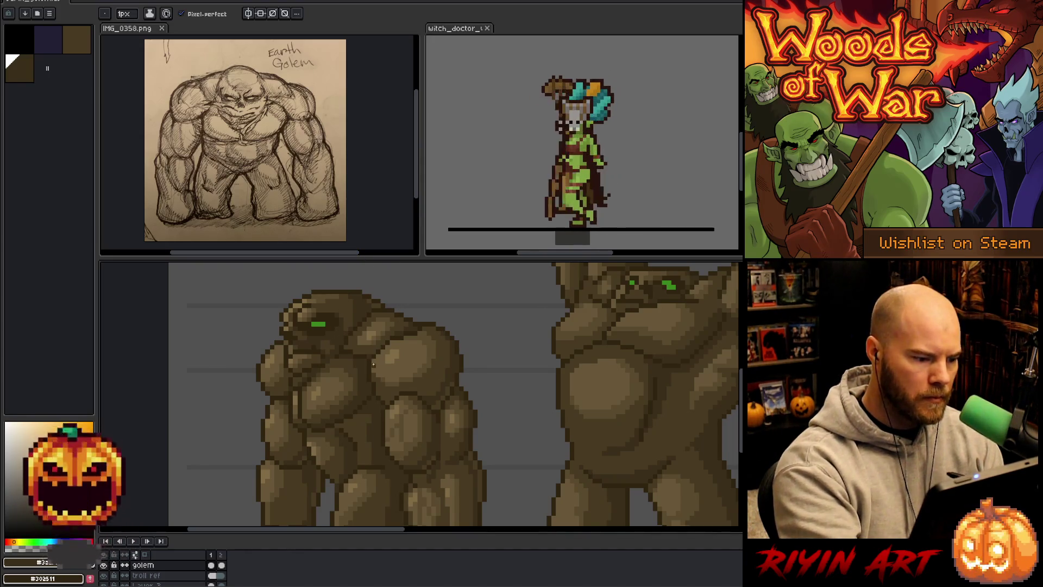
{"action": "scroll", "coordinate": [415, 379], "scroll_direction": "down", "scroll_amount": 2}
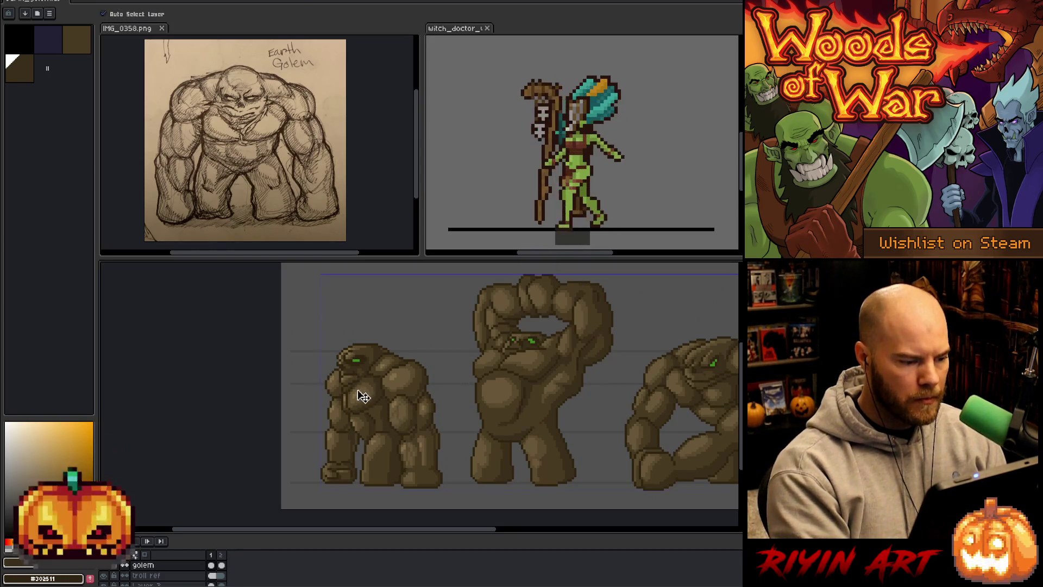
{"action": "scroll", "coordinate": [361, 380], "scroll_direction": "up", "scroll_amount": 3}
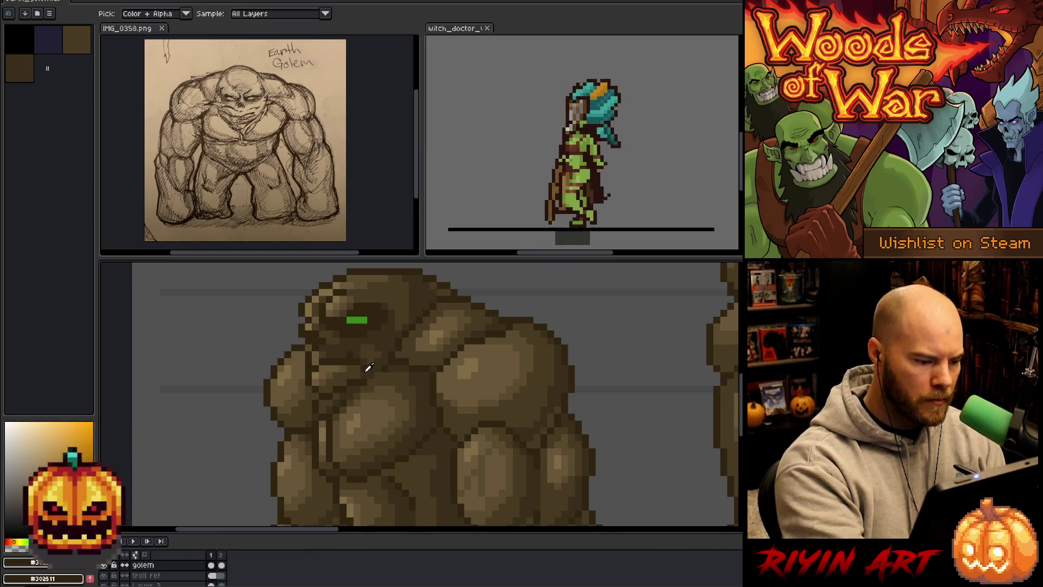
{"action": "scroll", "coordinate": [361, 381], "scroll_direction": "down", "scroll_amount": 3}
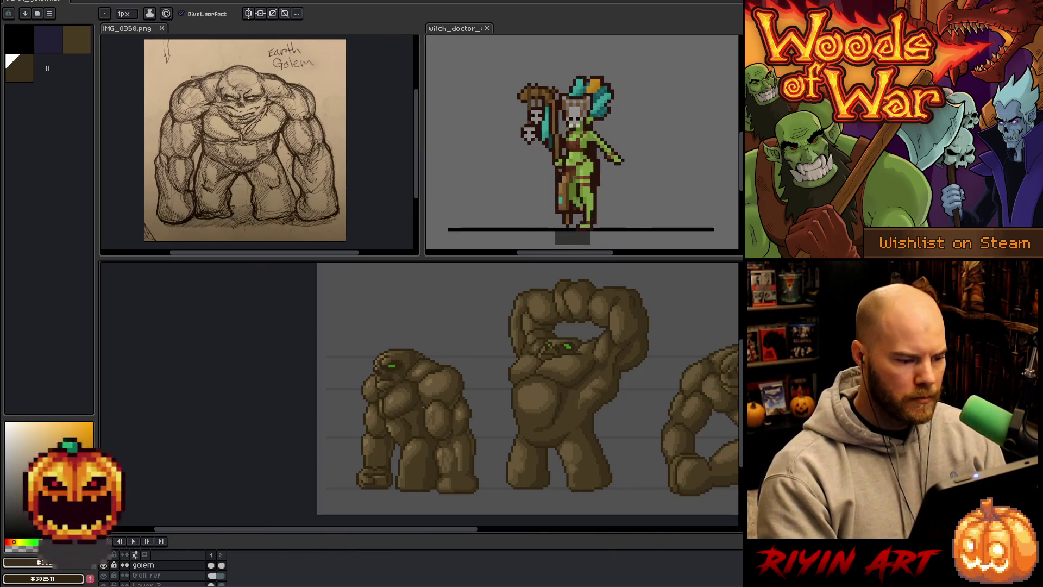
{"action": "left_click_drag", "start_coordinate": [454, 449], "coordinate": [423, 438]}
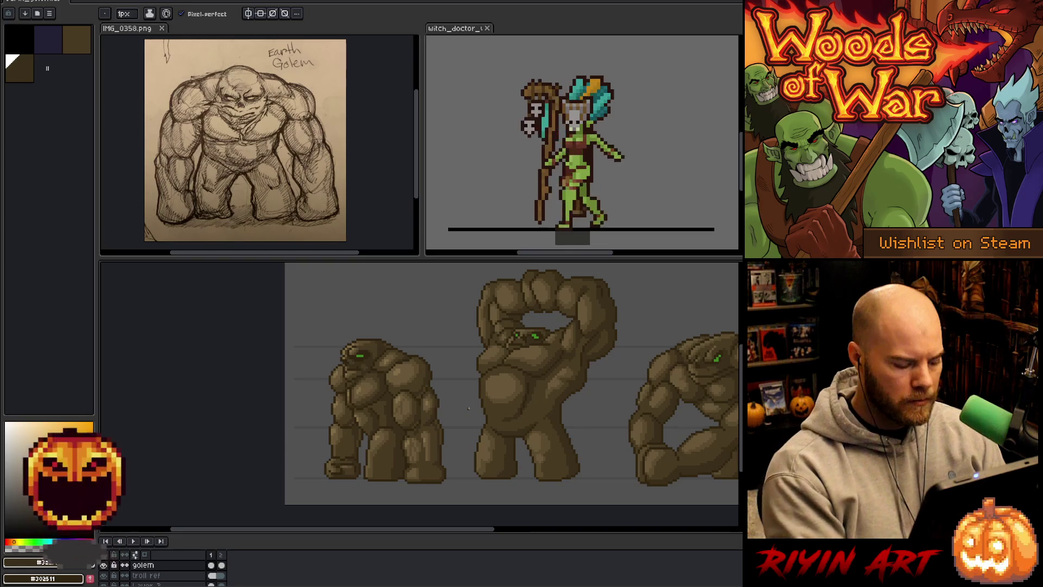
{"action": "key", "text": "space"}
{"action": "scroll", "coordinate": [463, 398], "scroll_direction": "up", "scroll_amount": 1}
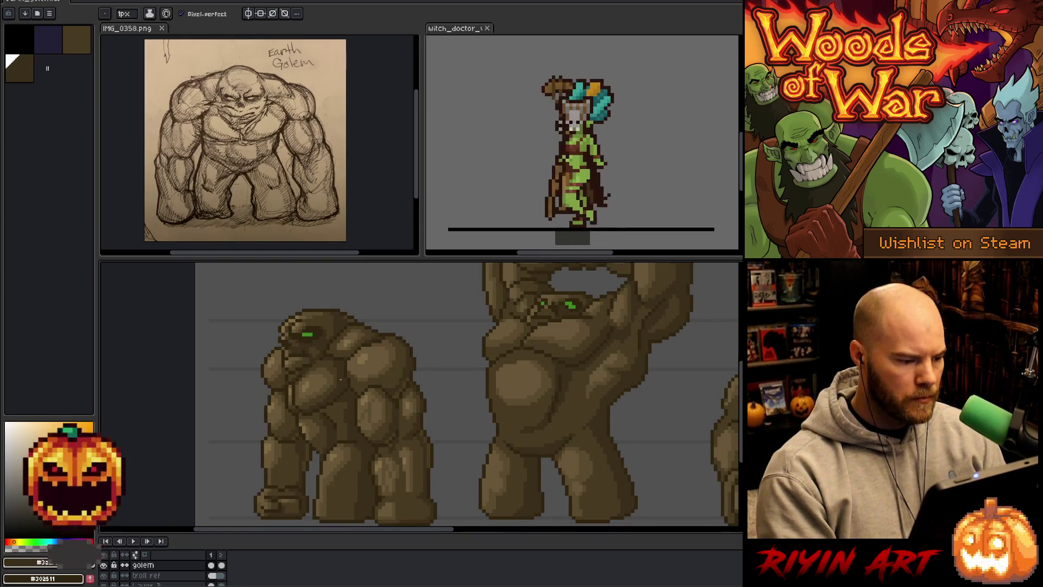